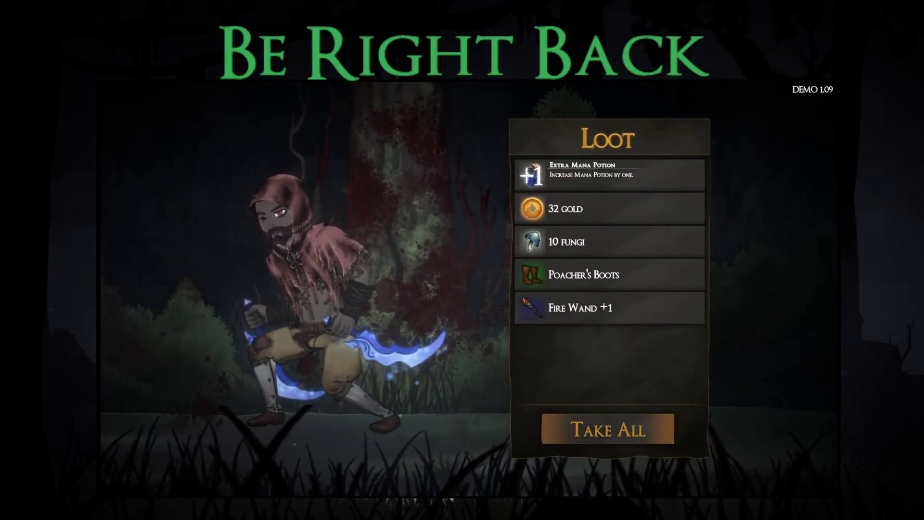
Step: Take All on the Loot panel to end the demo run and return to The Sanctuary
key("Return")
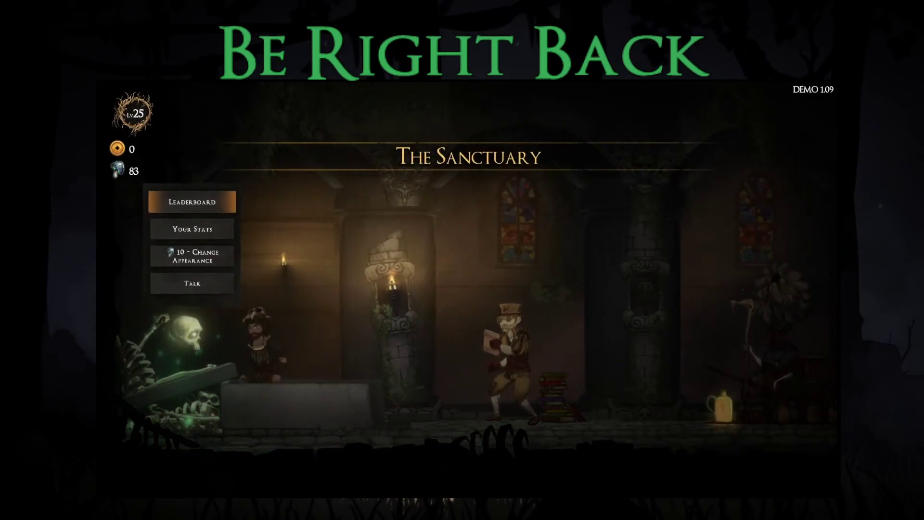
Step: Check the Story Mode (Demo) leaderboard, including the friends view, then close it
key("Return")
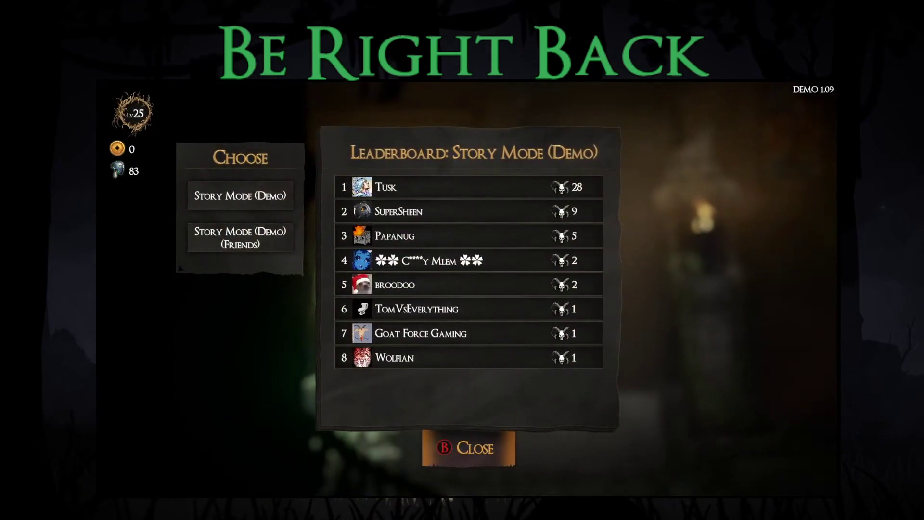
key("Down")
key("Escape")
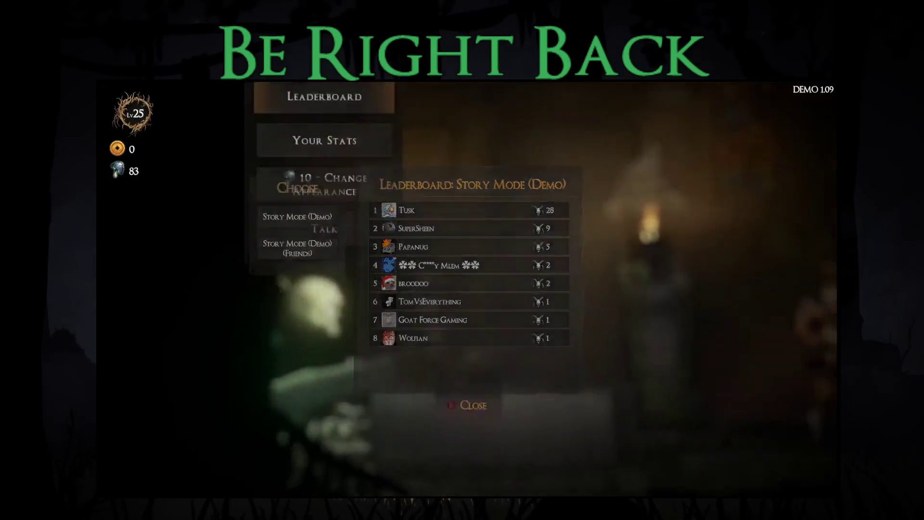
key("Escape")
Step: Walk to the merchant and browse the General and Attributes upgrades, including Increase Dexterity
key("Right")
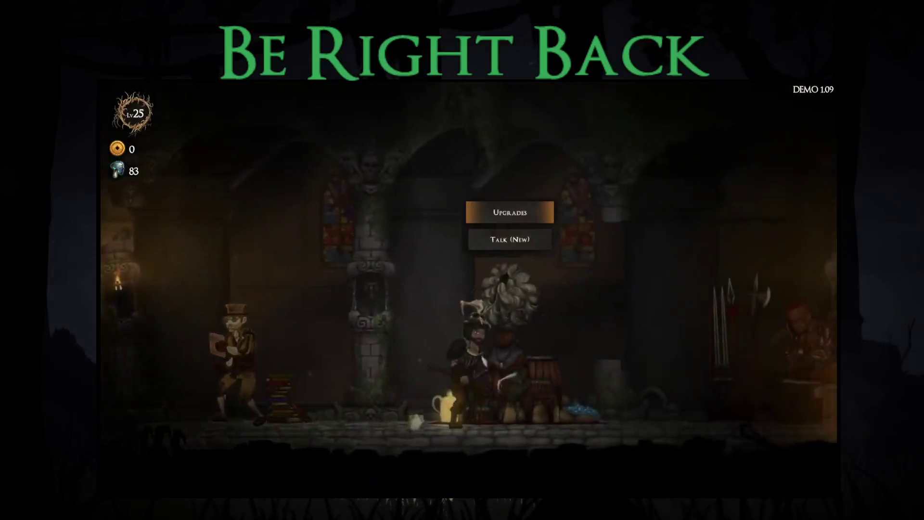
key("Return")
key("Up")
key("Up")
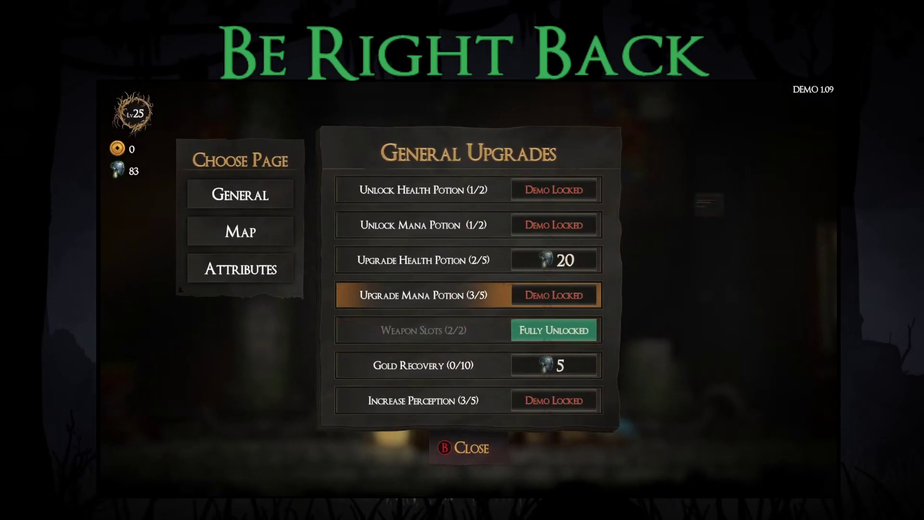
key("Left")
key("Return")
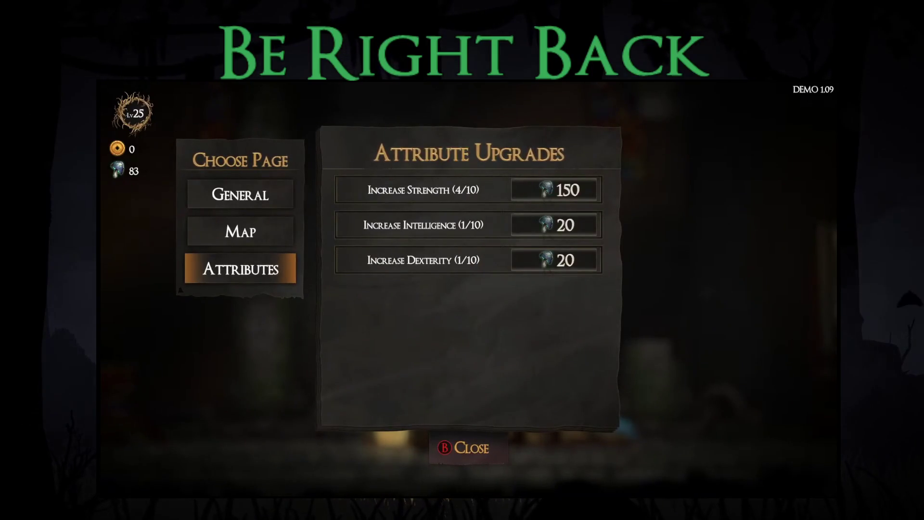
key("Right")
key("Up")
key("Down")
key("Down")
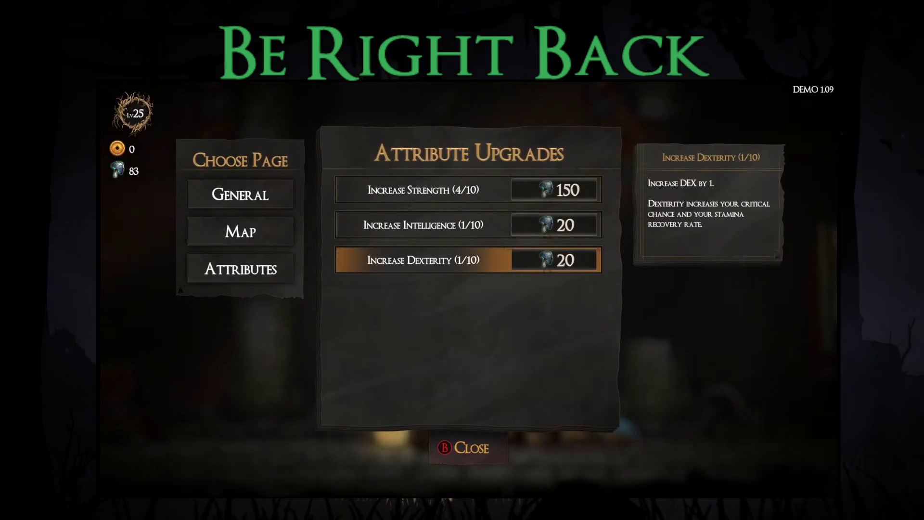
key("Left")
Step: Raise Map's Upgrade Shop to 2/4 and General's Gold Recovery to 4/10, leaving 3 souls
key("Up")
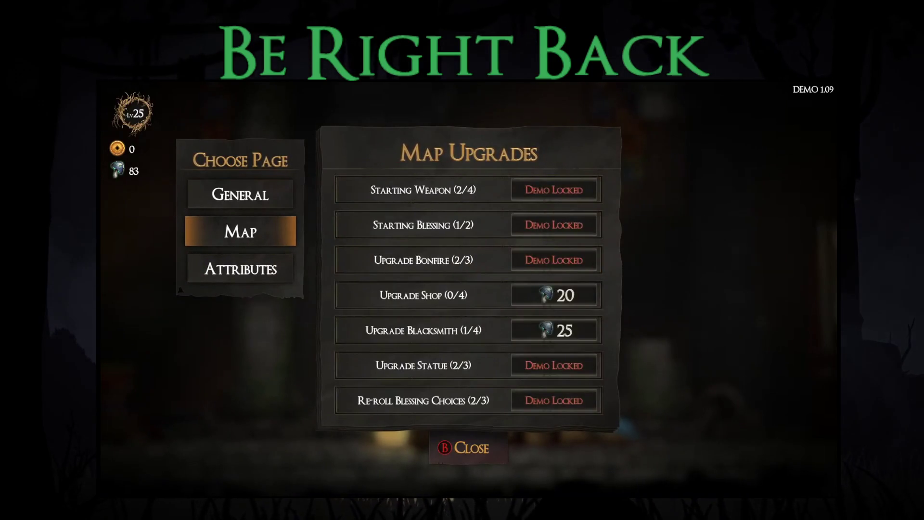
key("Right")
key("Down")
key("Down")
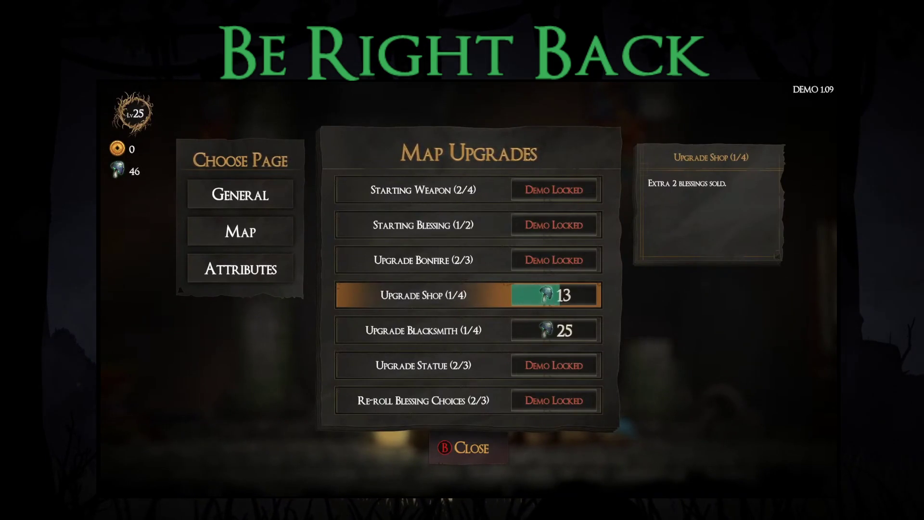
key("Down")
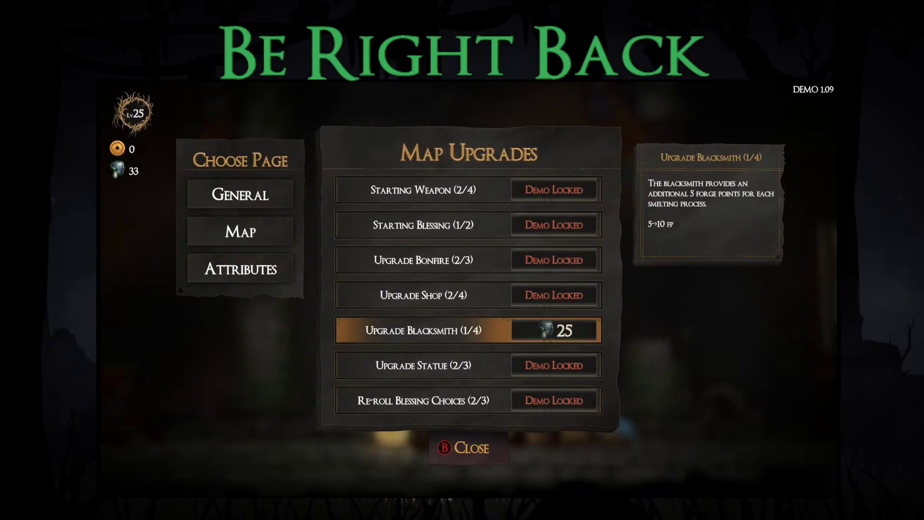
key("Left")
key("Up")
key("Up")
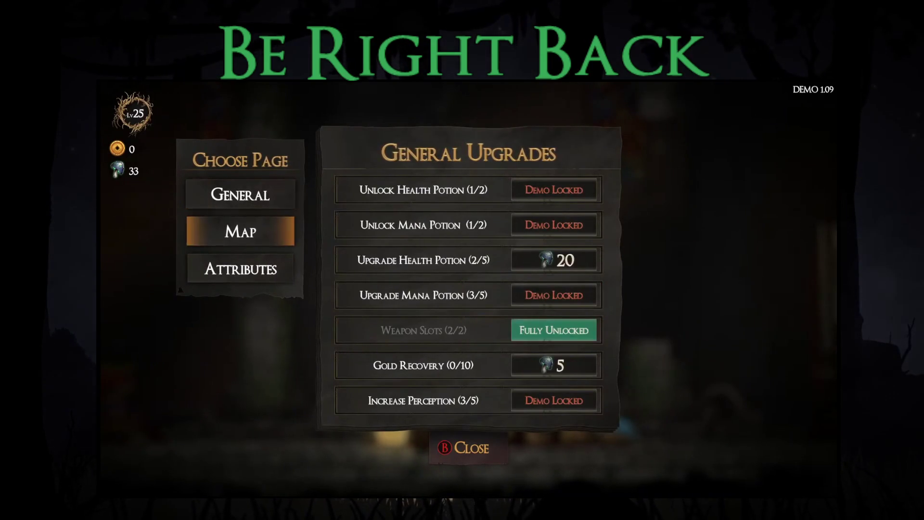
key("Right")
key("Down")
key("Down")
key("Down")
key("Down")
key("Return")
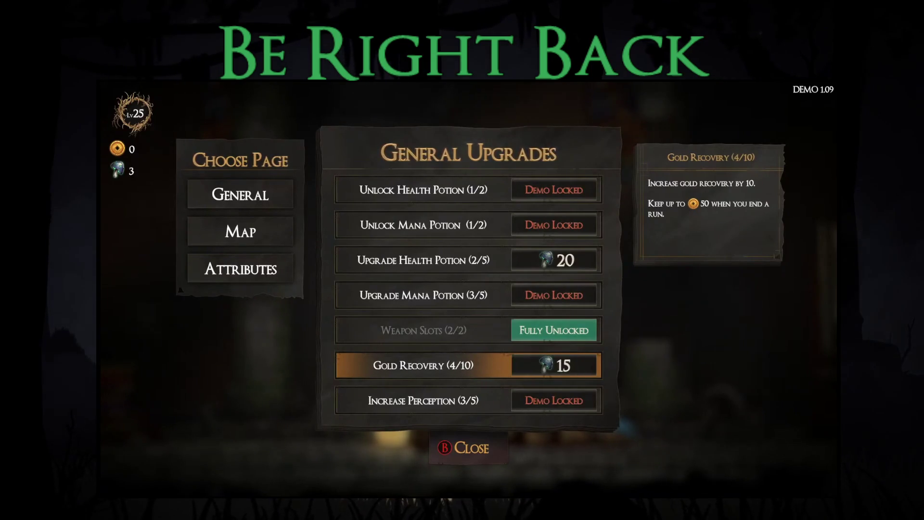
key("Escape")
key("Escape")
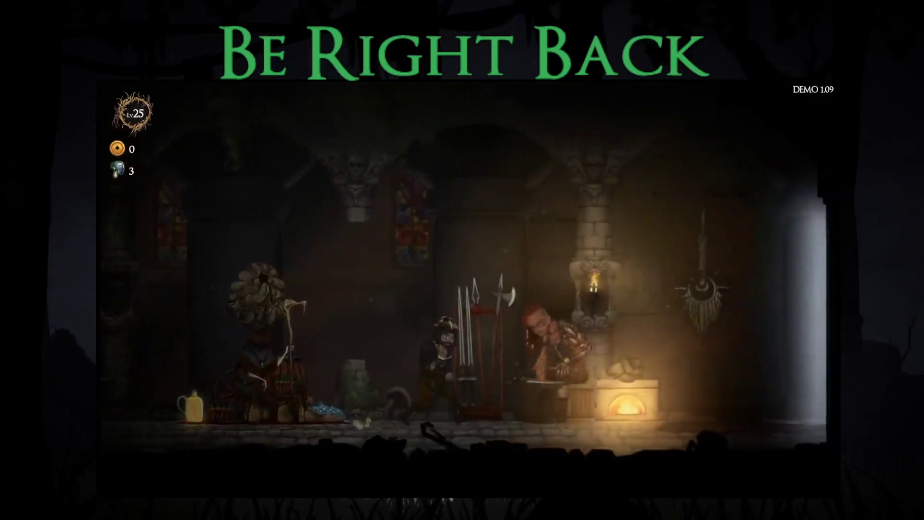
Step: Check the blacksmith's starting gear, then pick the Story Mode (Demo) map at the map seller
key("Return")
key("Return")
key("Escape")
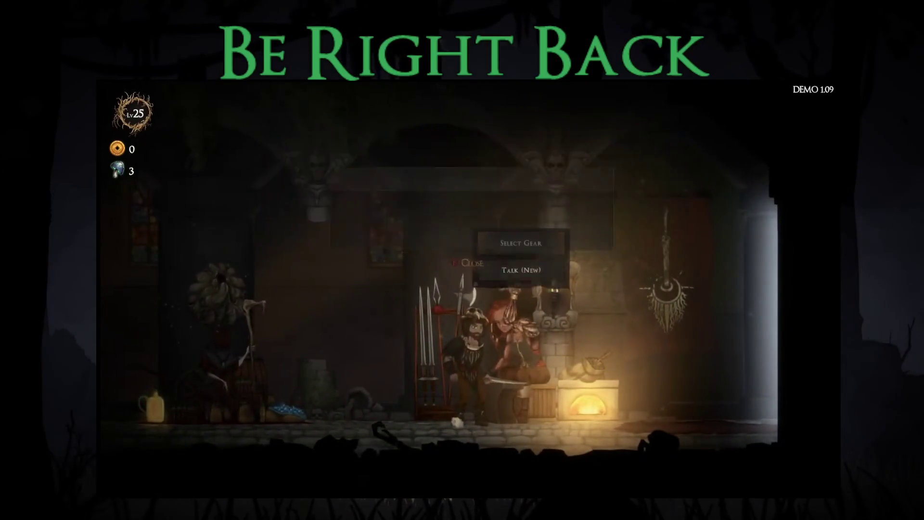
key("d")
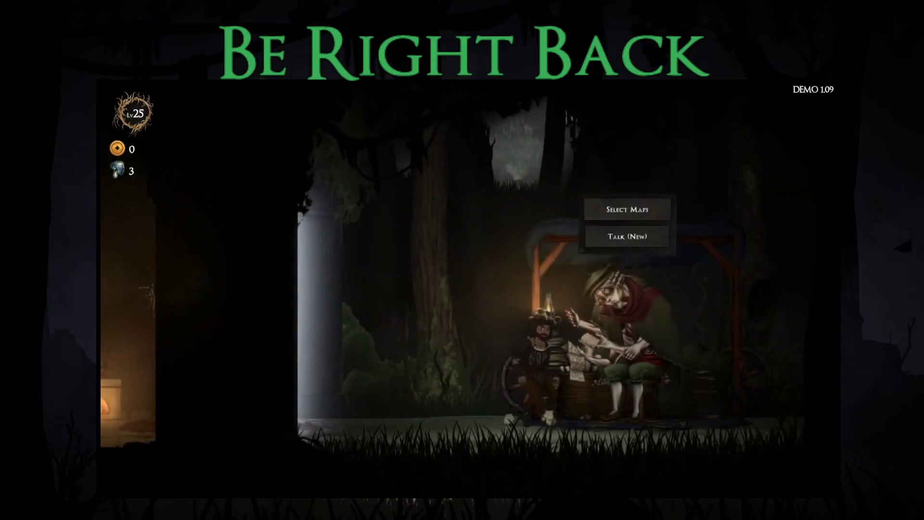
key("Return")
key("Return")
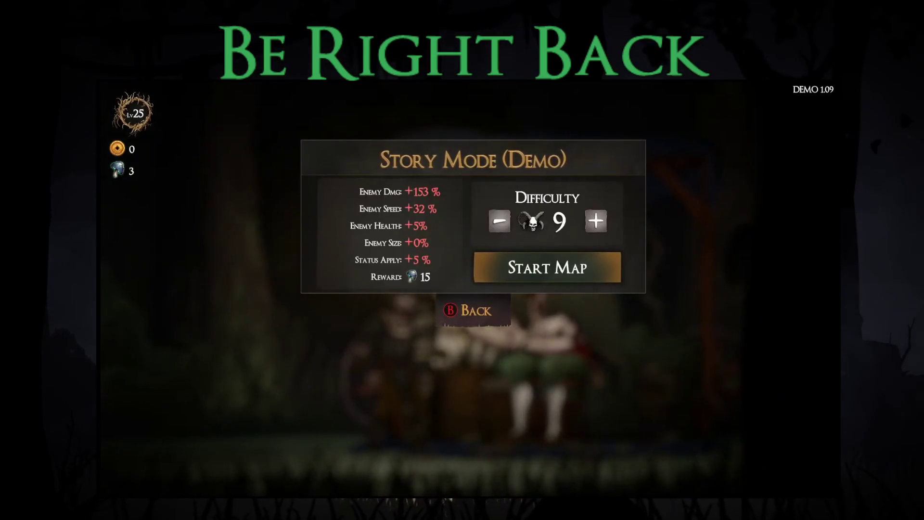
Step: Start the map at difficulty 9, take Small Stamina Boost, and run into Waywood Forest
key("Return")
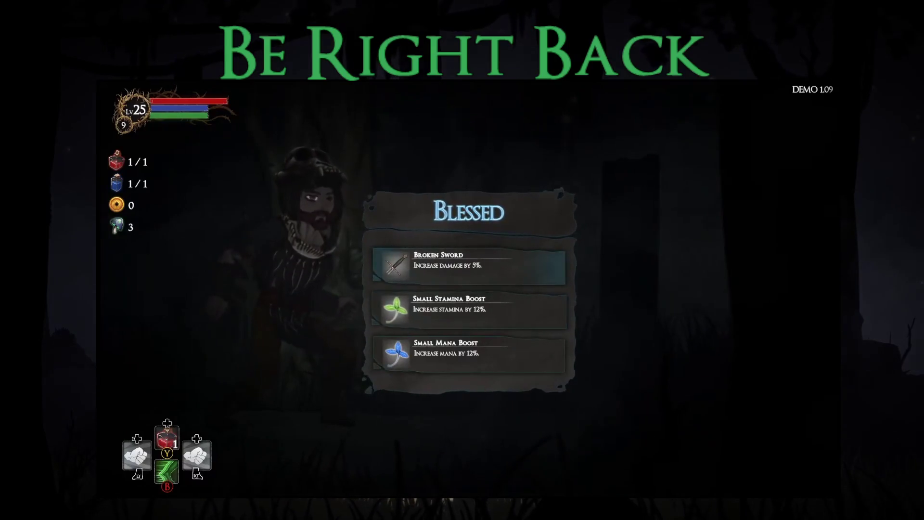
key("Return")
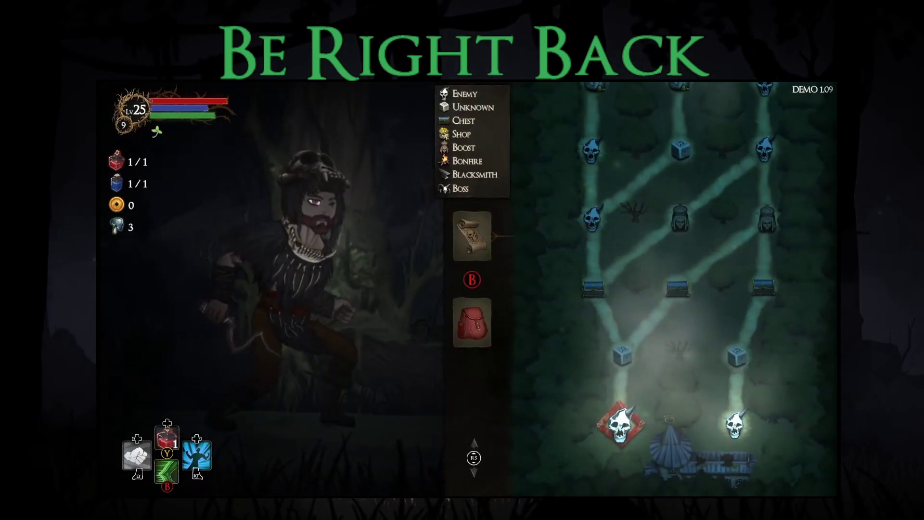
key("Return")
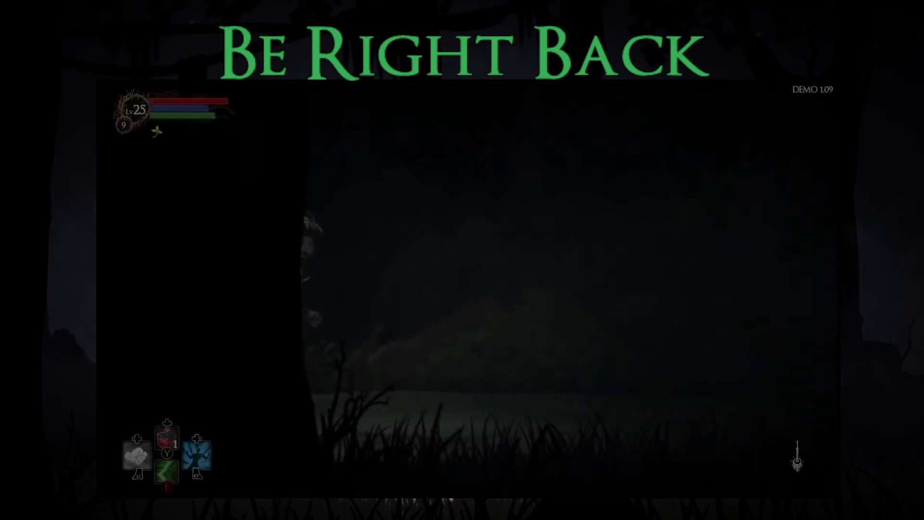
key("Right")
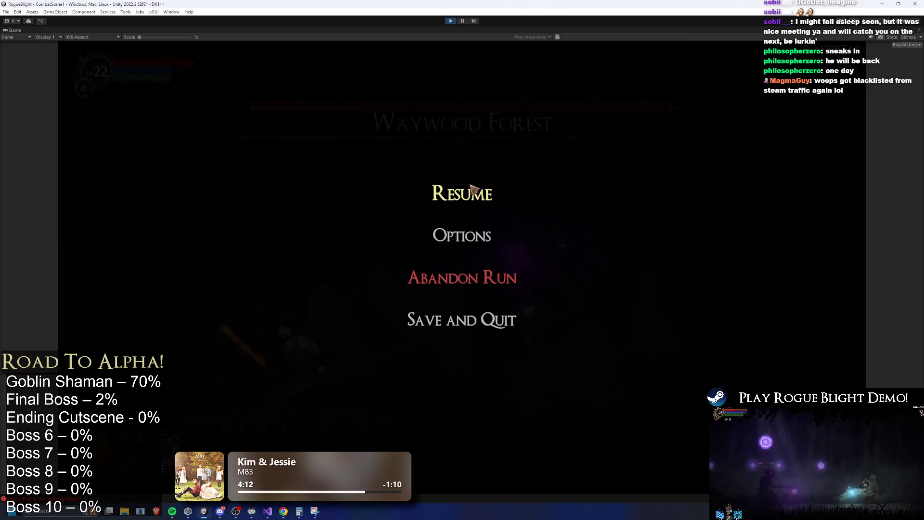
Step: Resume the boss playtest and fight the Elder Shaman, dodging and slashing left and right
left_click(473, 190)
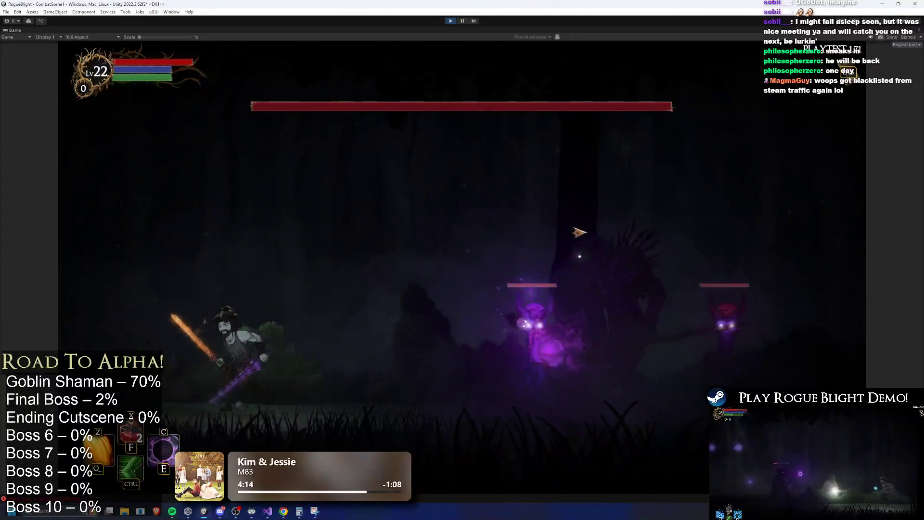
key("a")
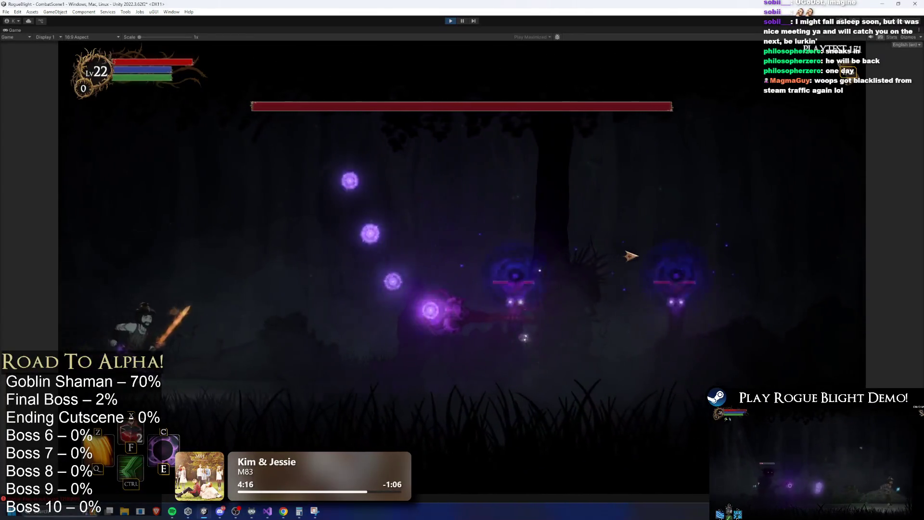
key("a")
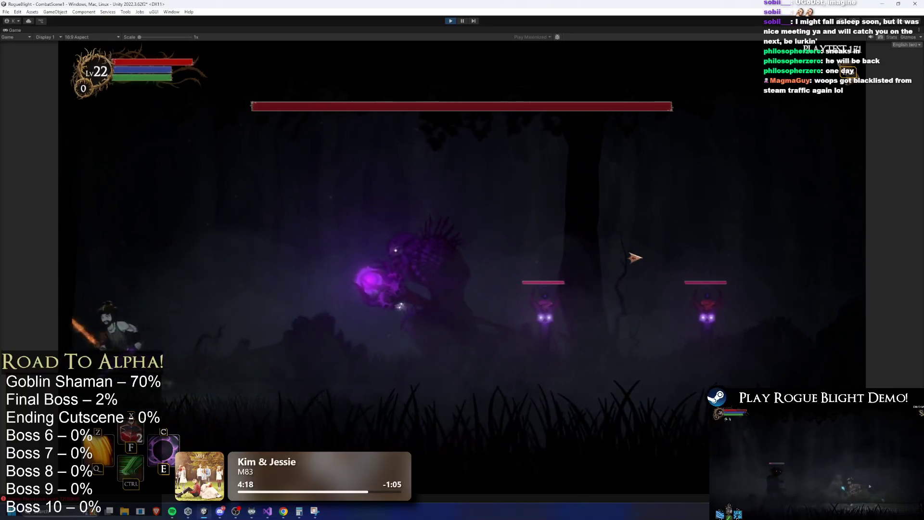
key("d")
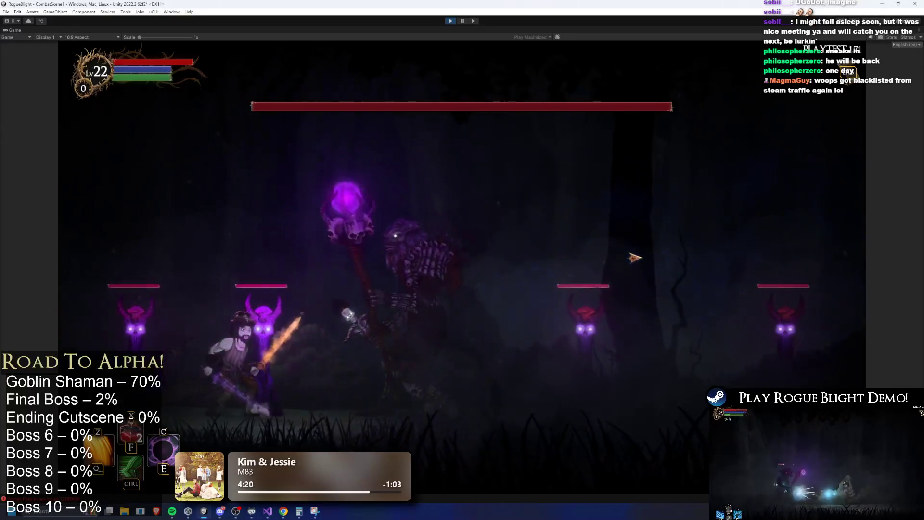
key("a")
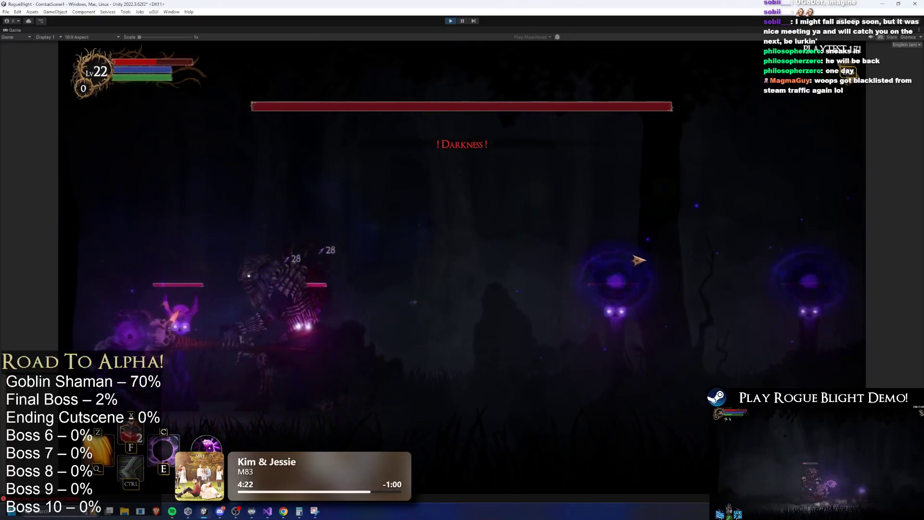
key("d")
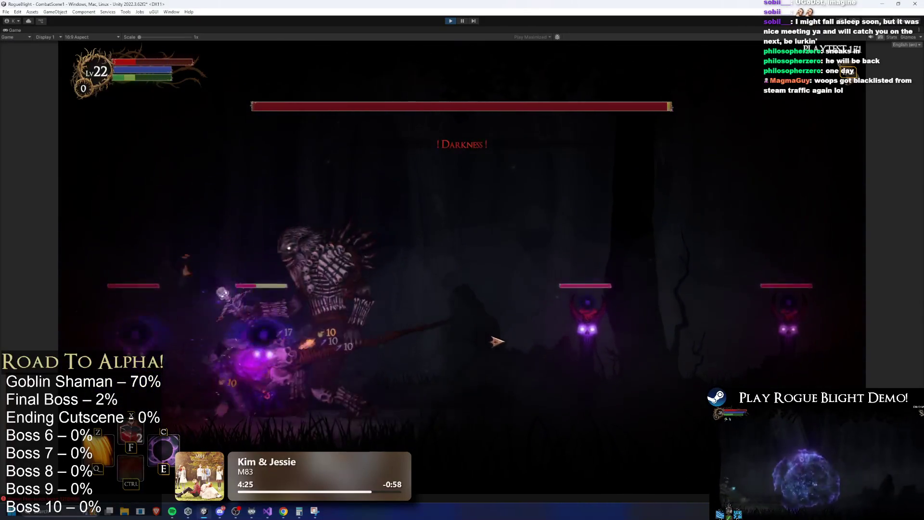
key("d")
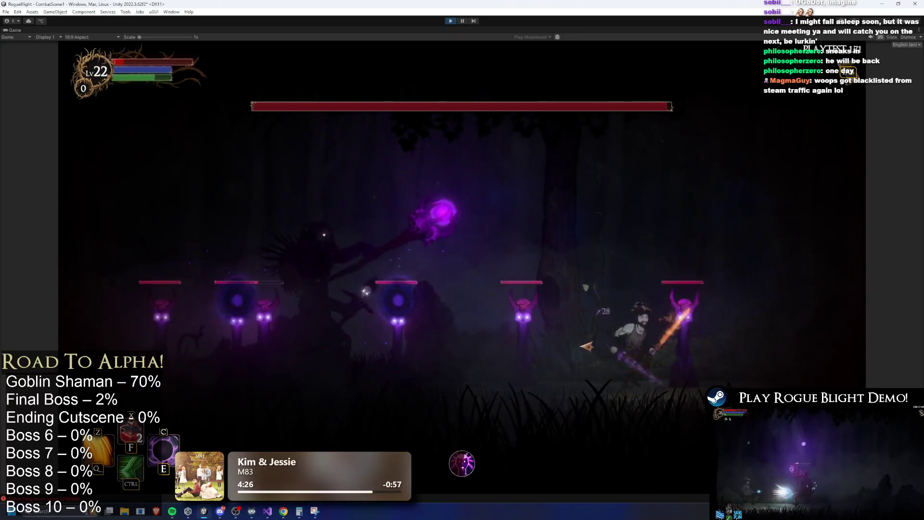
Step: Restore health and mana with cheats, attack the purple totems, then pause the game
key("d")
key("h")
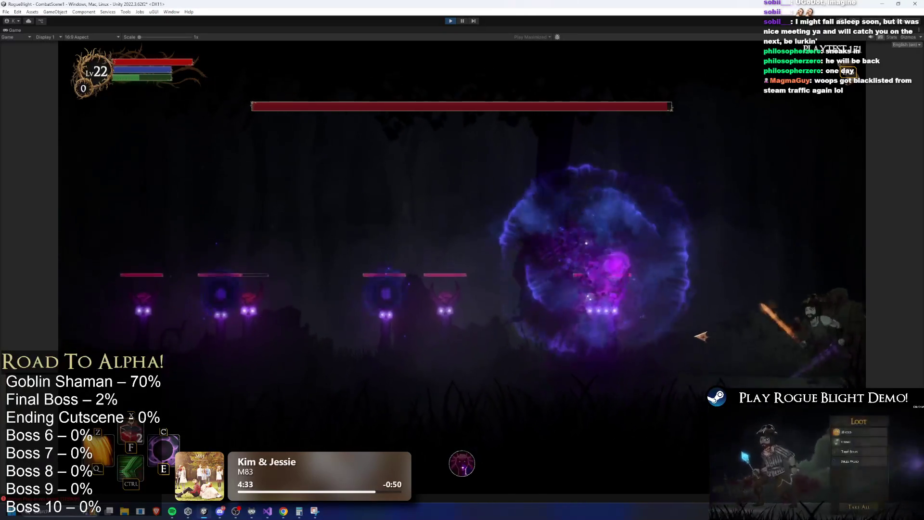
key("a")
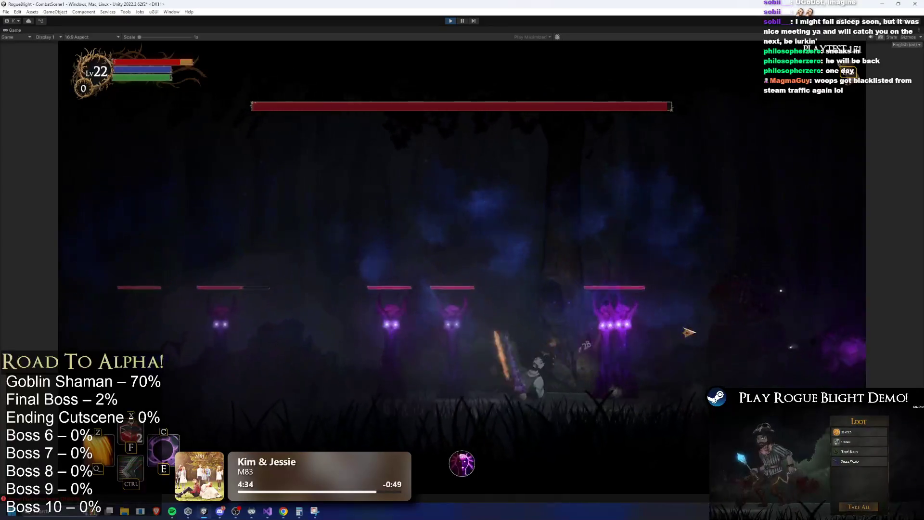
key("d")
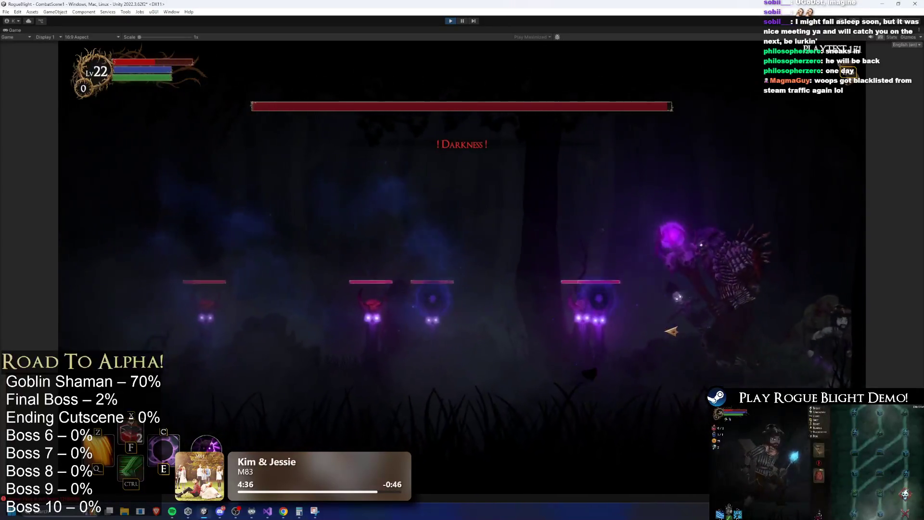
key("a")
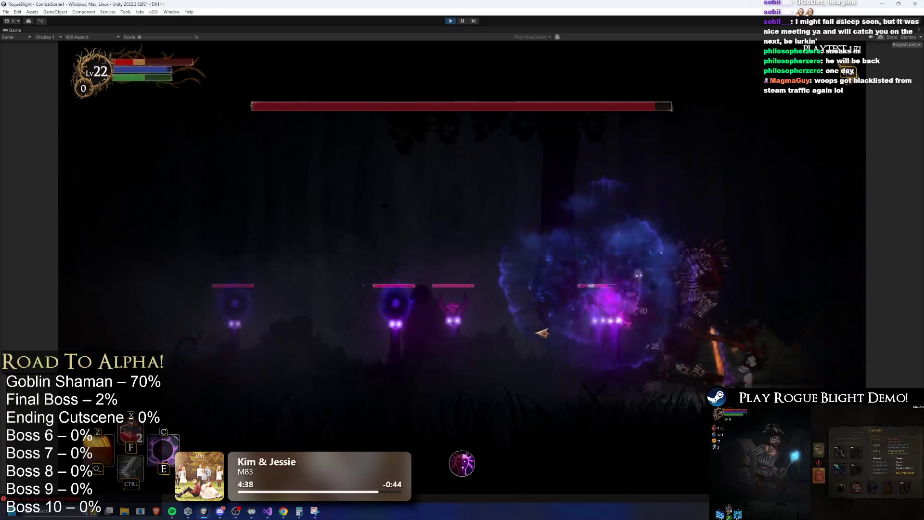
key("d")
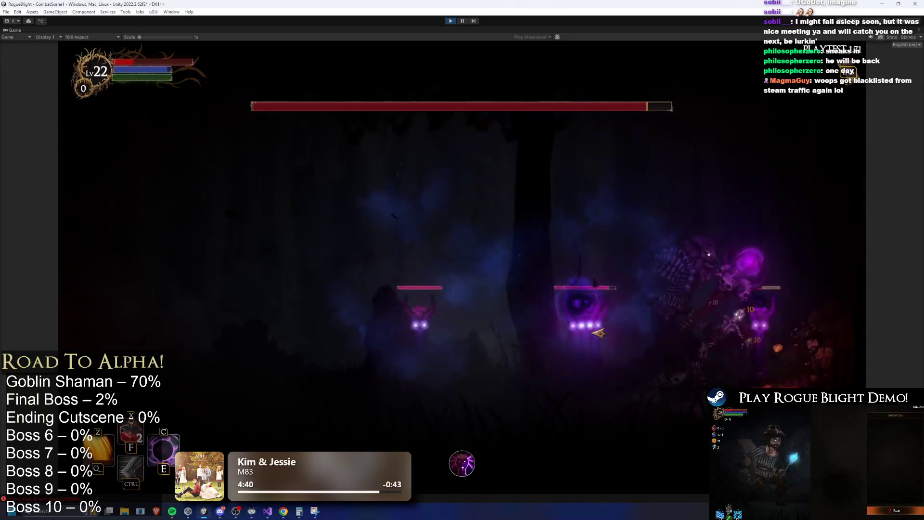
key("Escape")
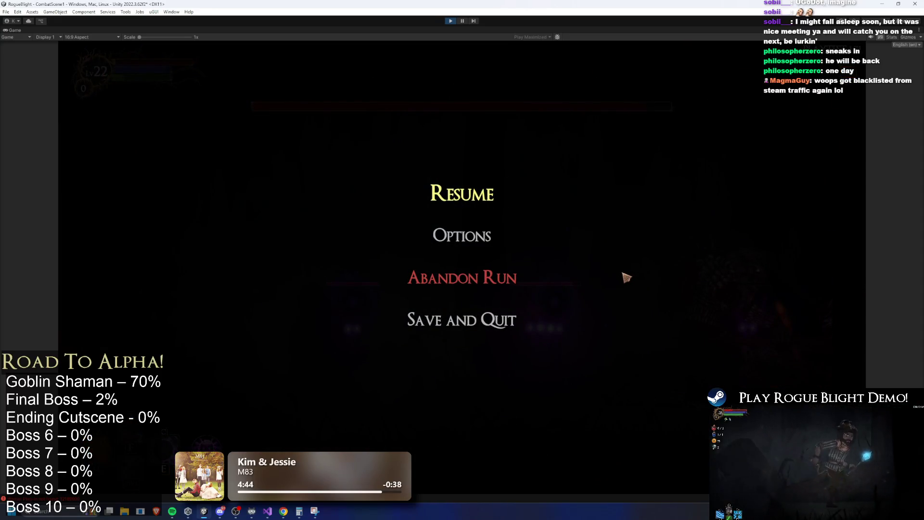
Step: Resume, exit Play mode, and start renaming the AR_explosion_summon_elder_shaman clip
left_click(461, 194)
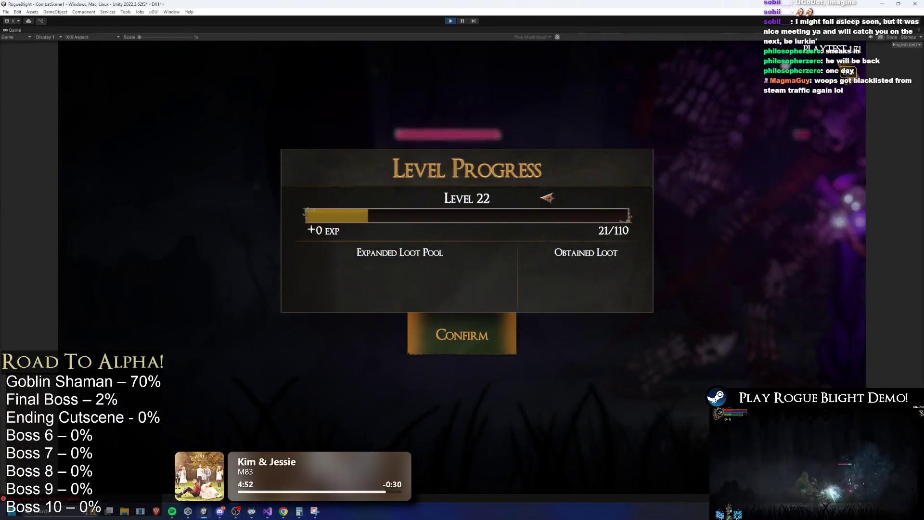
left_click(451, 20)
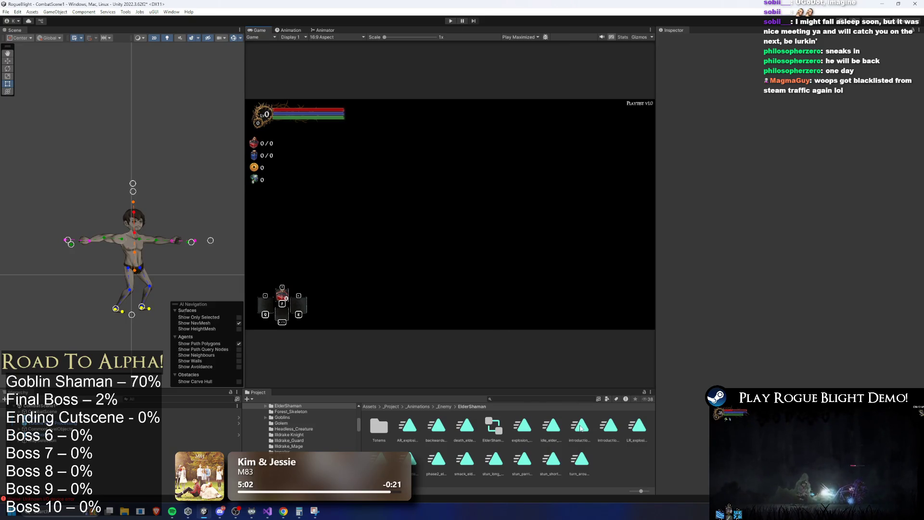
right_click(419, 429)
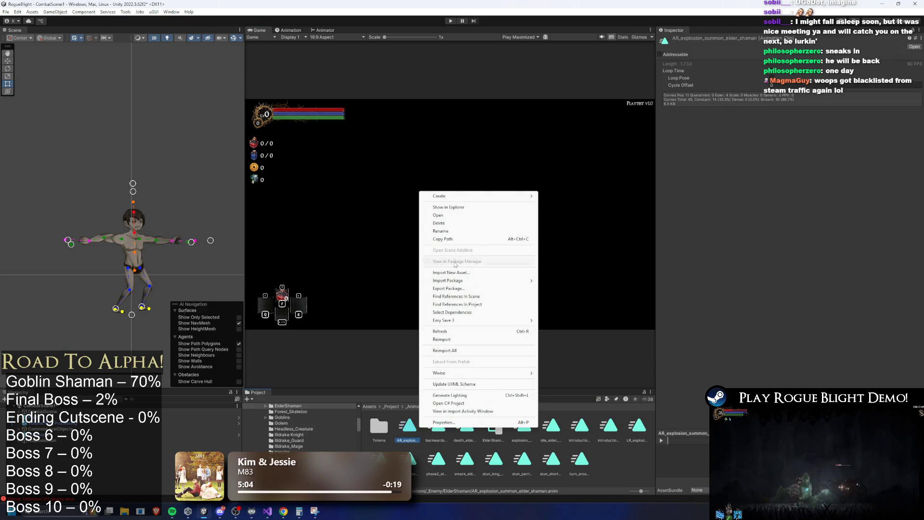
left_click(451, 231)
type("S")
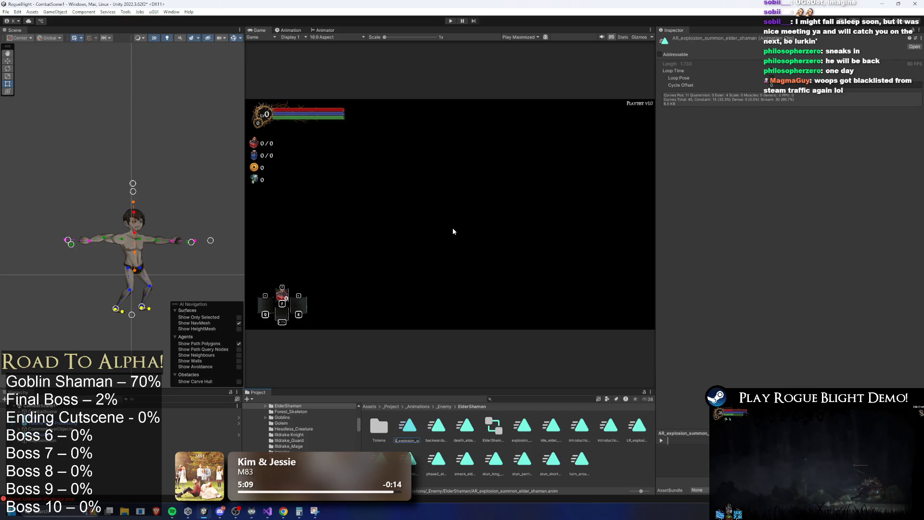
Step: Confirm the SR_explosion_summon_elder_shaman name, then search the project and open ElderShaman_Prefab
left_click(445, 407)
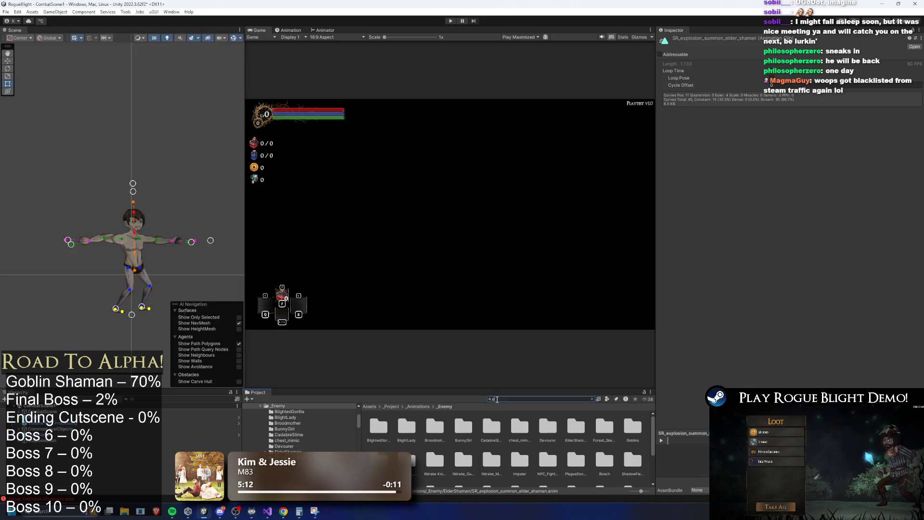
type("n prefa")
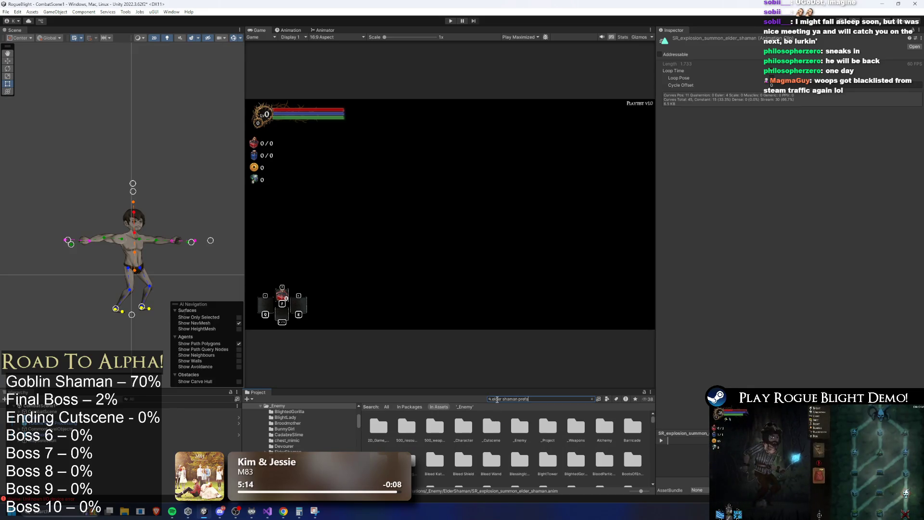
key("BackSpace")
key("BackSpace")
key("BackSpace")
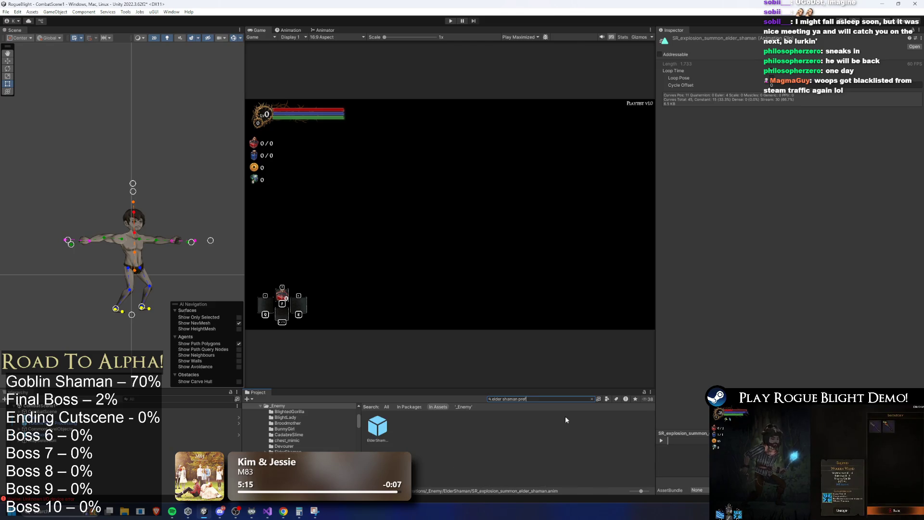
type("efa")
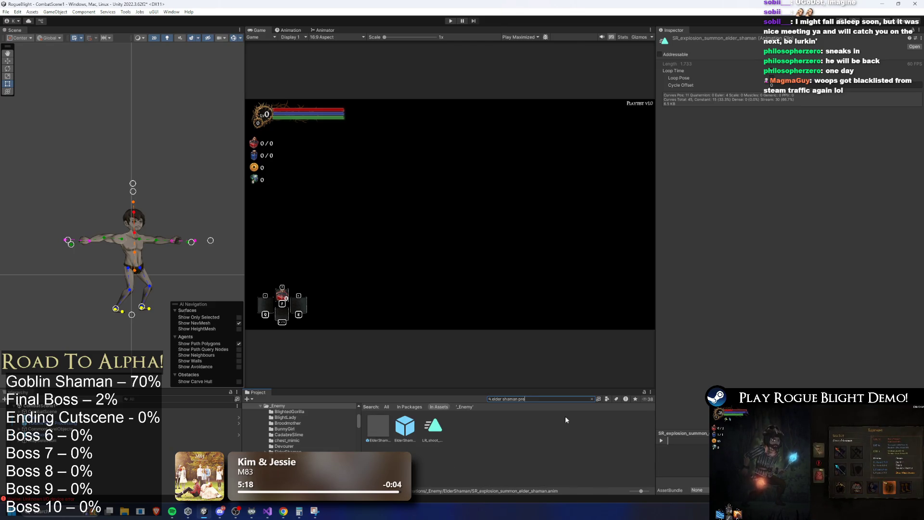
double_click(375, 434)
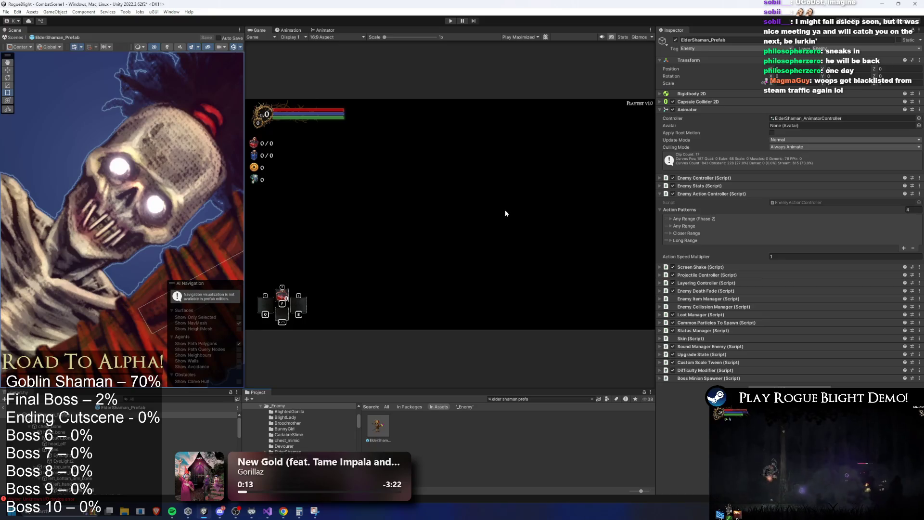
Step: Copy the Any Range AR Explosion Summon action, then delete the Any Range pattern
left_click(709, 239)
left_click(708, 239)
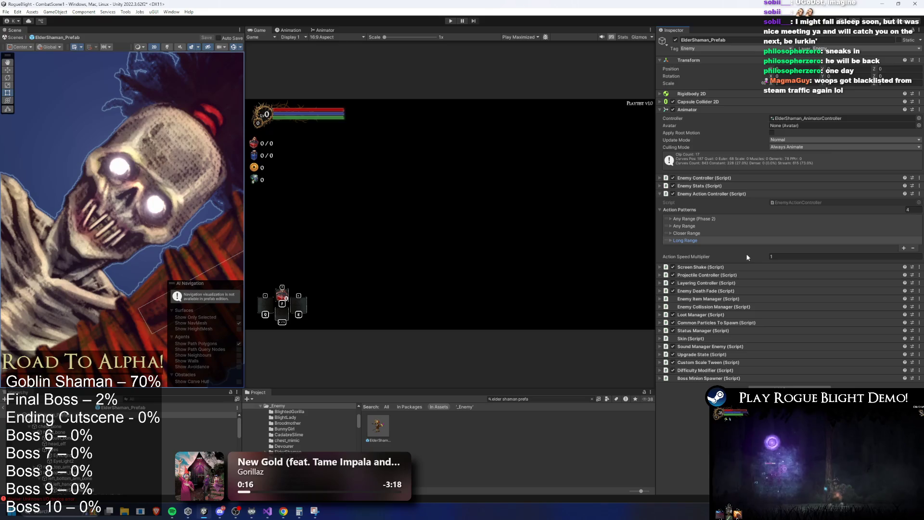
left_click(702, 233)
left_click(708, 225)
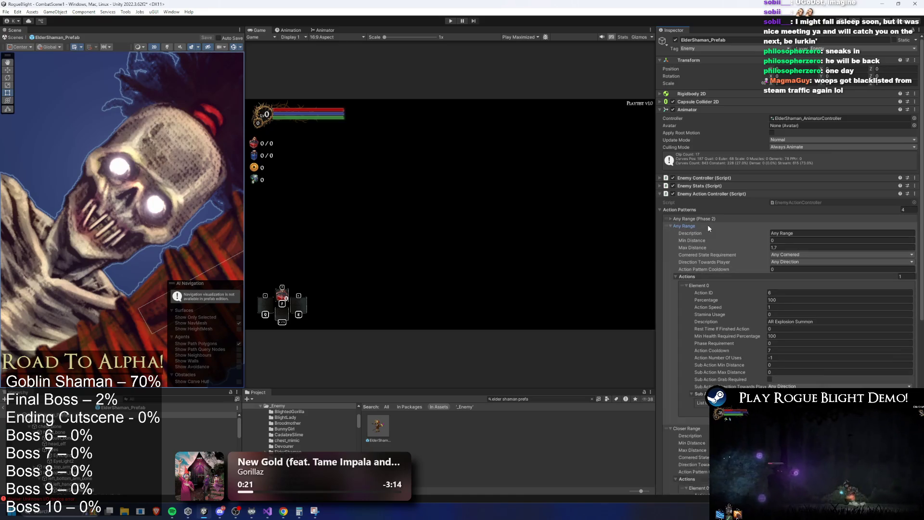
right_click(696, 284)
left_click(677, 228)
key("Delete")
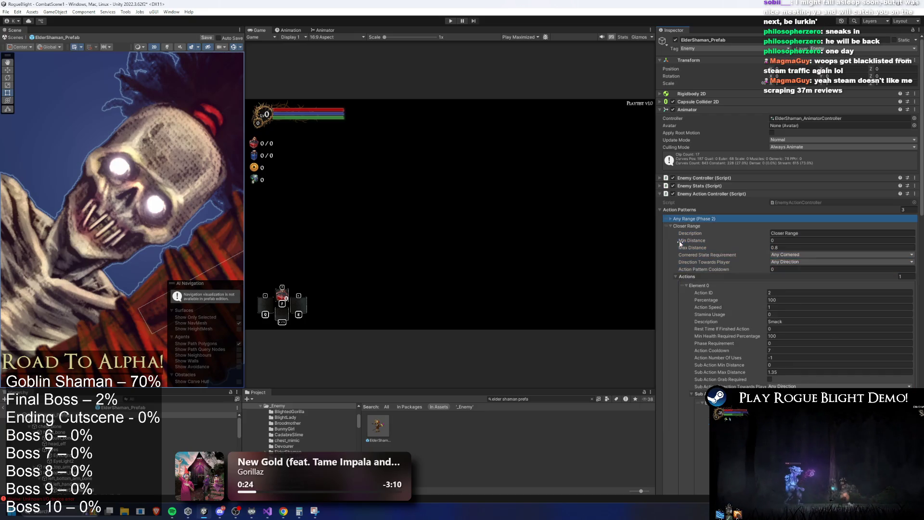
Step: Add a second Closer Range slot holding the pasted AR Explosion Summon action at 50 percent
left_click(701, 286)
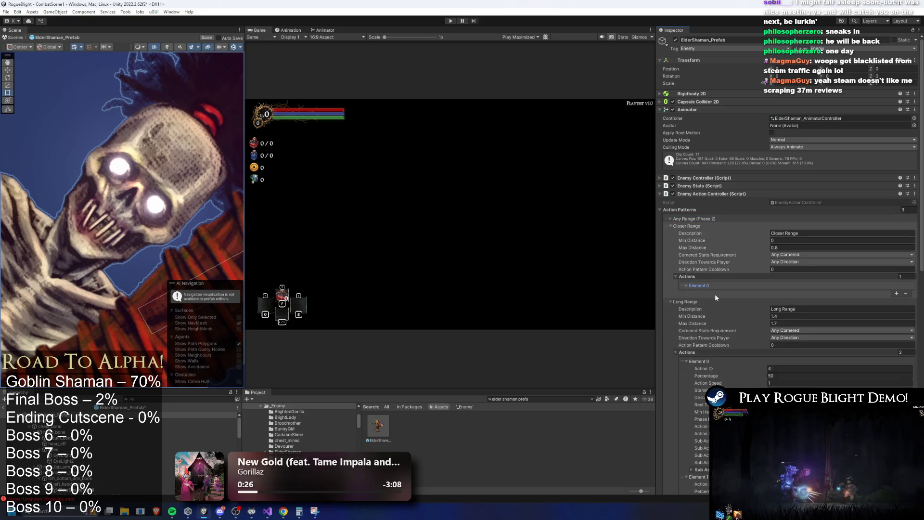
left_click(896, 293)
right_click(698, 292)
left_click(730, 316)
left_click(788, 307)
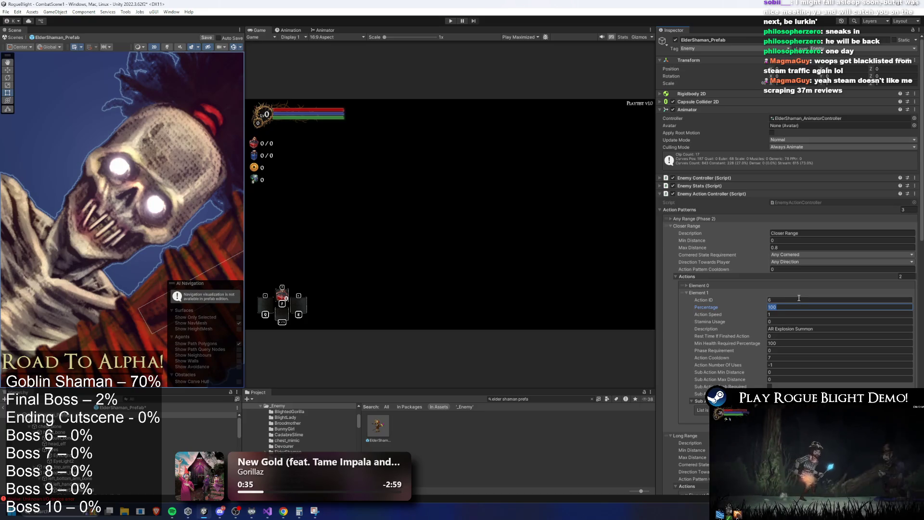
left_click(739, 284)
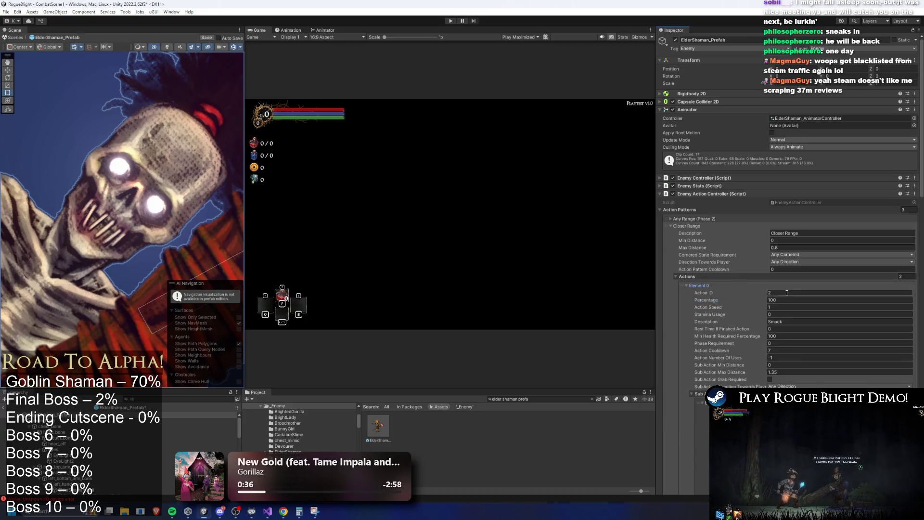
left_click(724, 290)
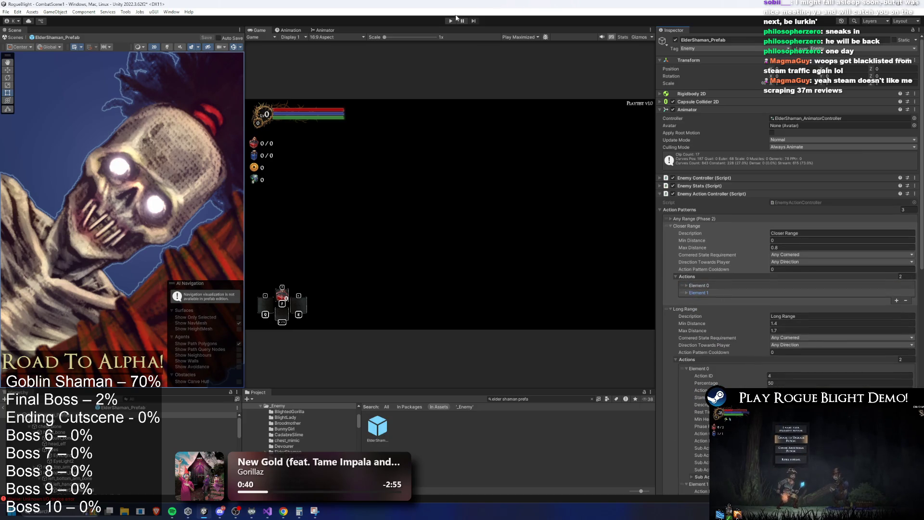
Step: Enter Play mode, ignoring the unwanted-modifications warning, until Waywood Forest's Choose screen loads
left_click(451, 21)
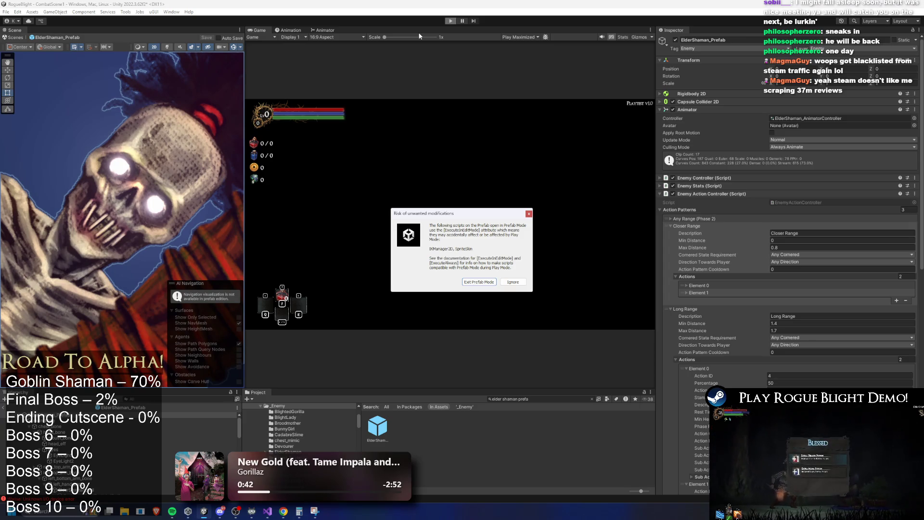
key("Return")
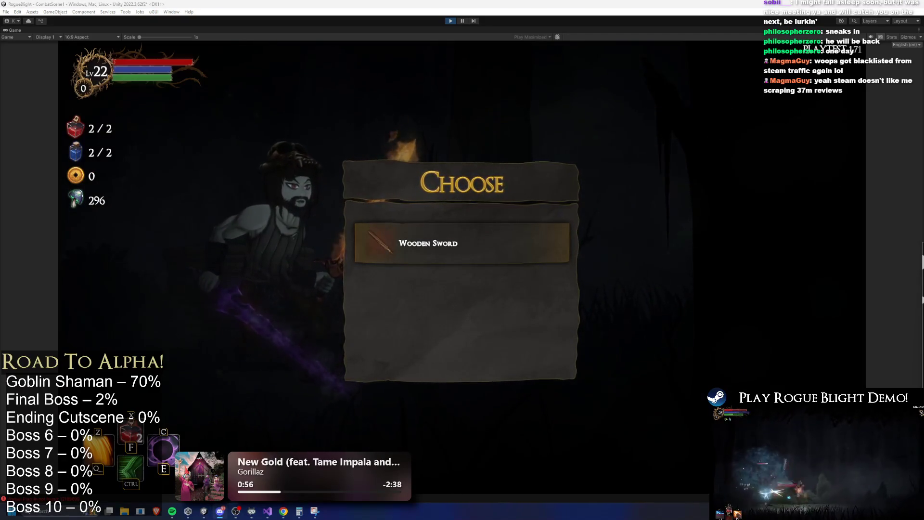
key("alt+Tab")
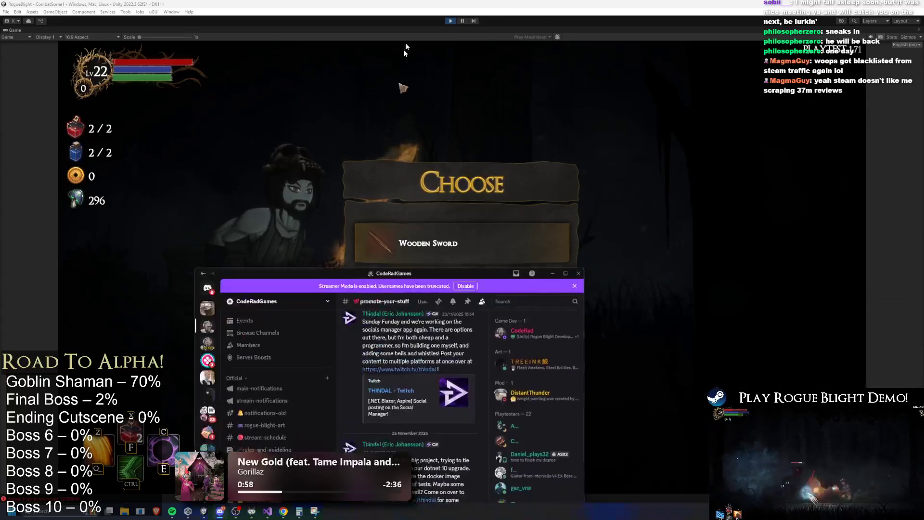
Step: Maximize Discord and open the CodeRadGames #leaderboards-demo channel
left_click(526, 24)
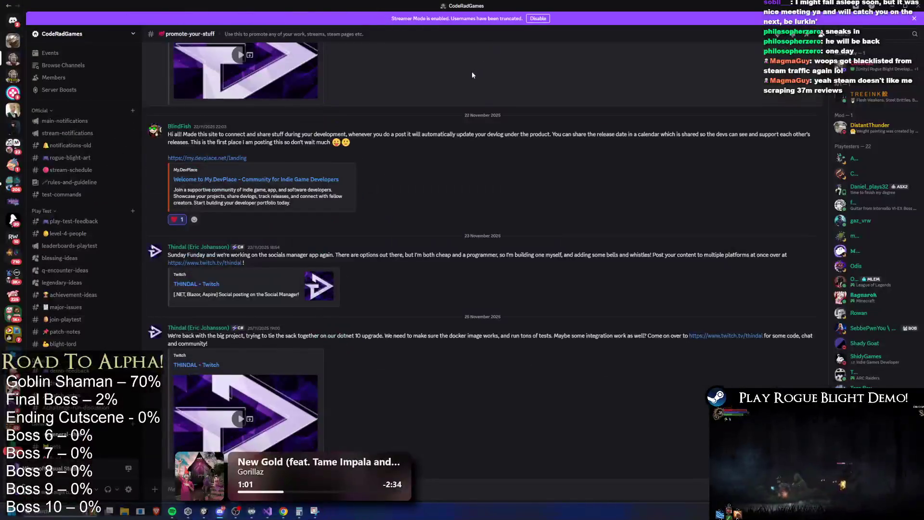
scroll(112, 232, "down", 3)
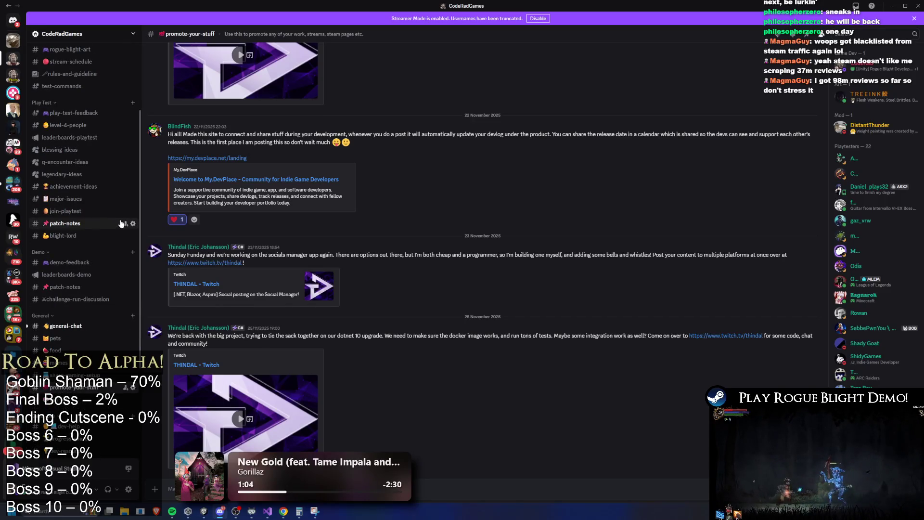
scroll(135, 213, "up", 2)
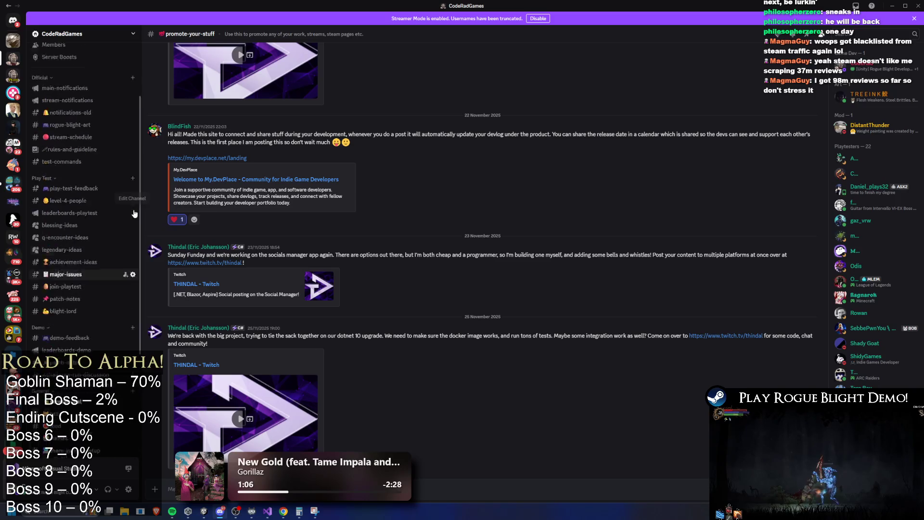
scroll(120, 183, "up", 1)
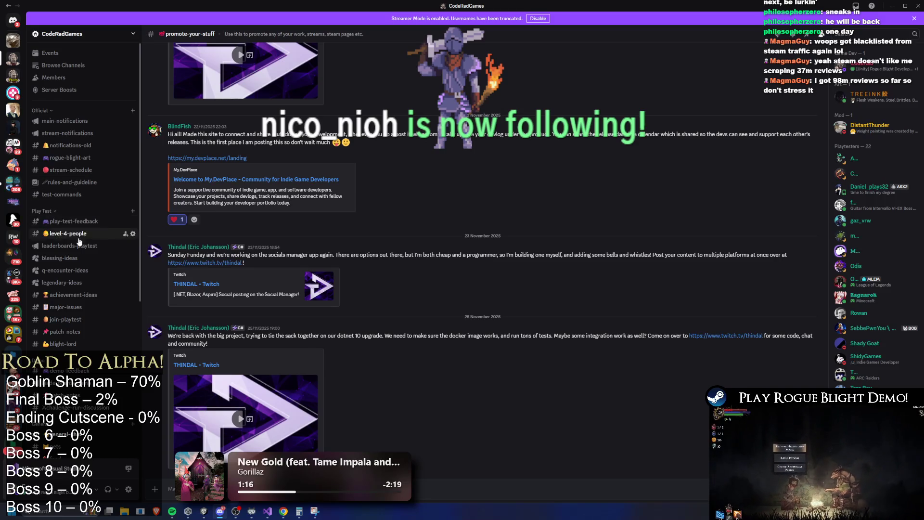
scroll(108, 246, "down", 2)
scroll(101, 260, "down", 3)
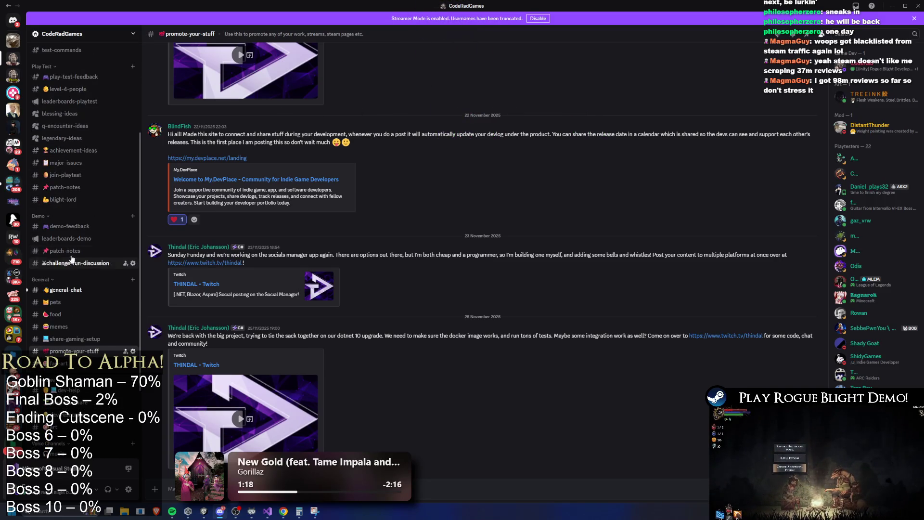
left_click(68, 238)
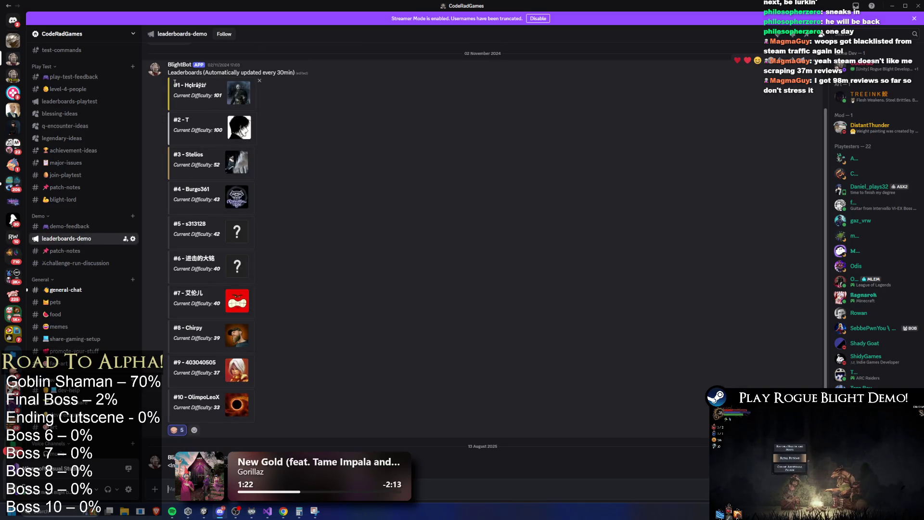
Step: Highlight the demo top-ten leaderboard, then open #leaderboards-playtest and select its #5 entry
mouse_move(181, 85)
left_mouse_down()
mouse_move(269, 244)
mouse_move(248, 417)
left_mouse_up()
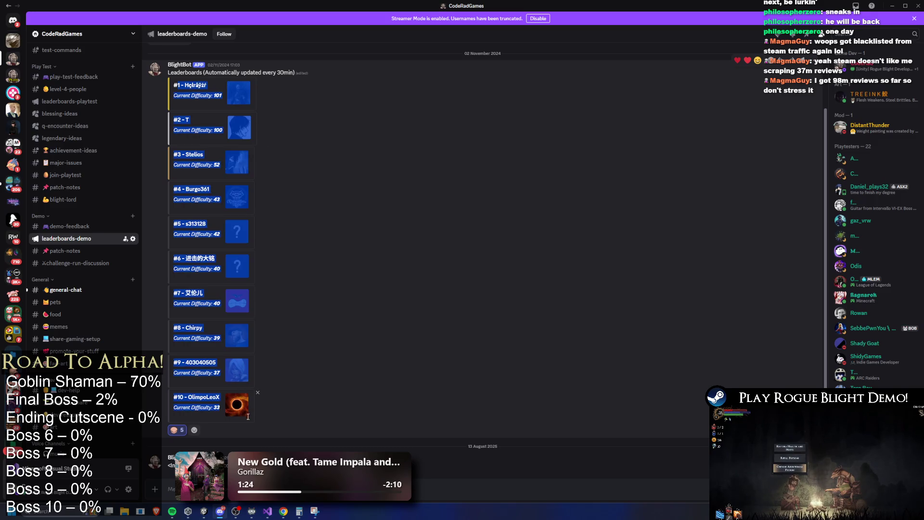
left_click(365, 392)
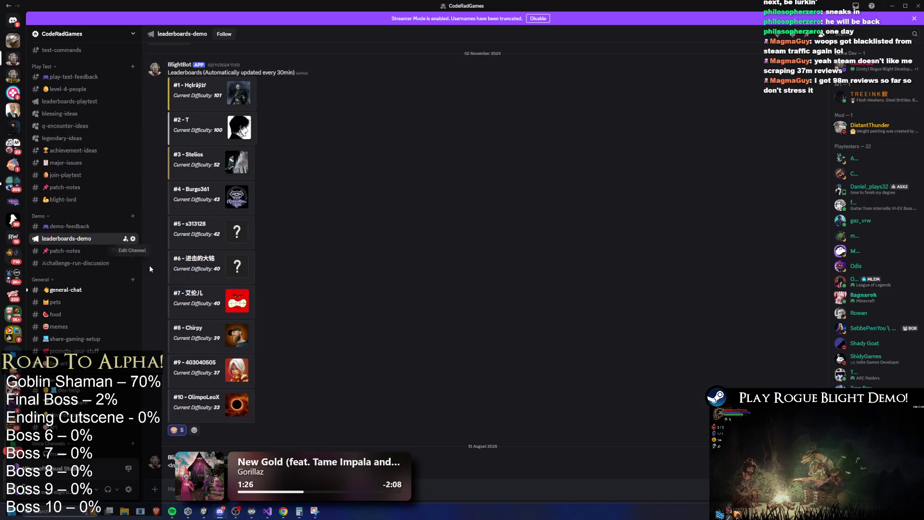
scroll(130, 246, "up", 3)
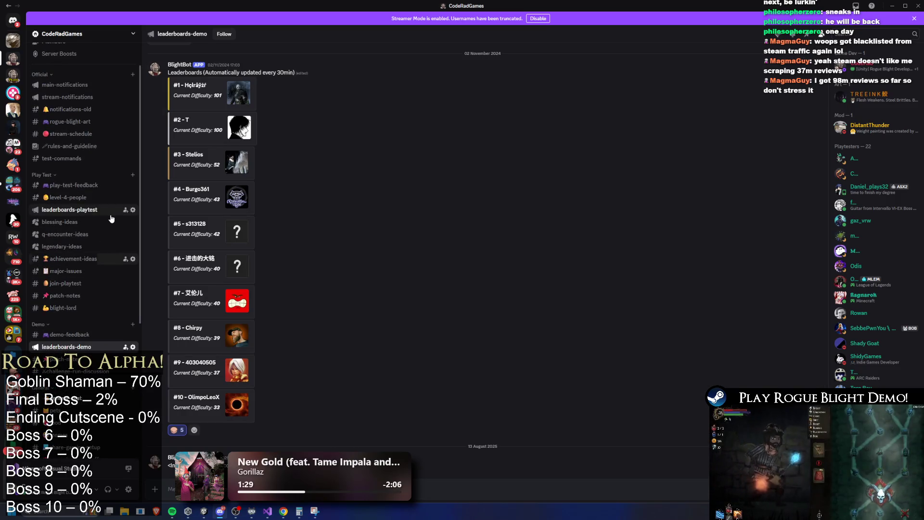
left_click(93, 212)
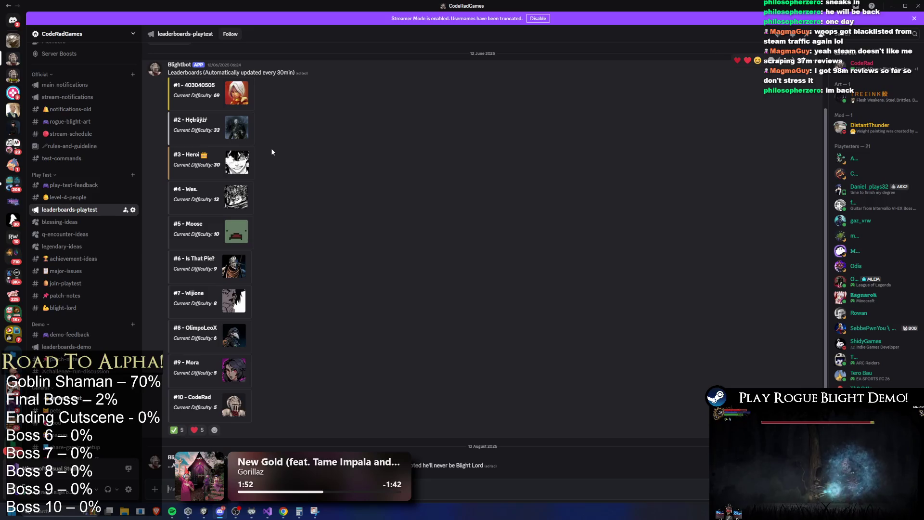
left_click_drag(220, 234, 180, 224)
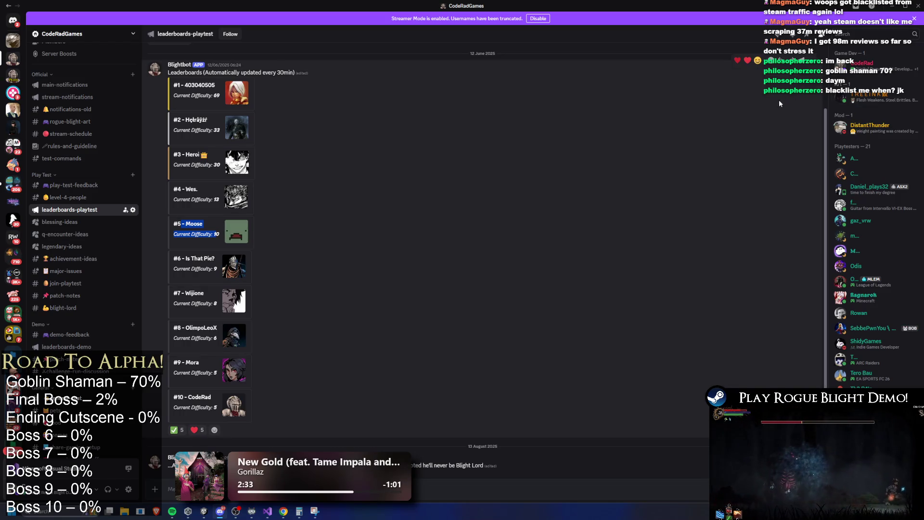
key("alt+Tab")
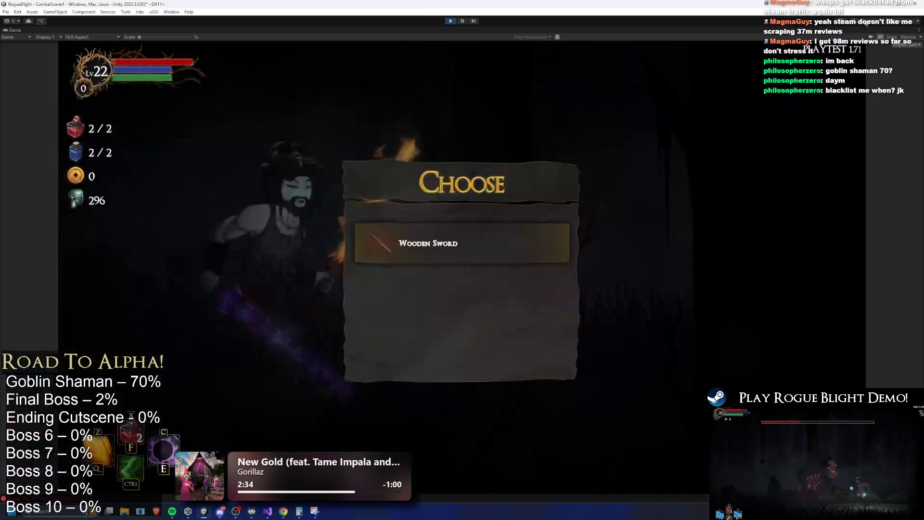
Step: Take the Wooden Sword reward and equip a Fire Sword in each hand
left_click(462, 243)
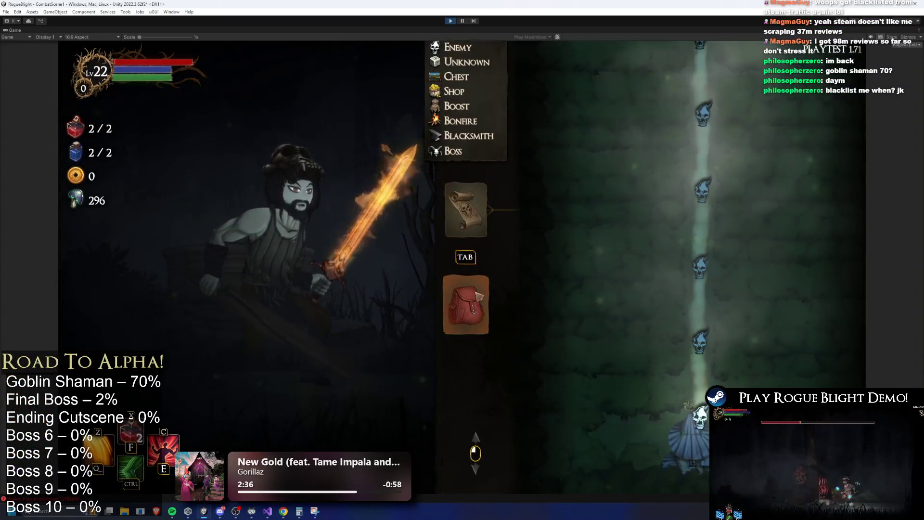
left_click(474, 300)
left_click(545, 218)
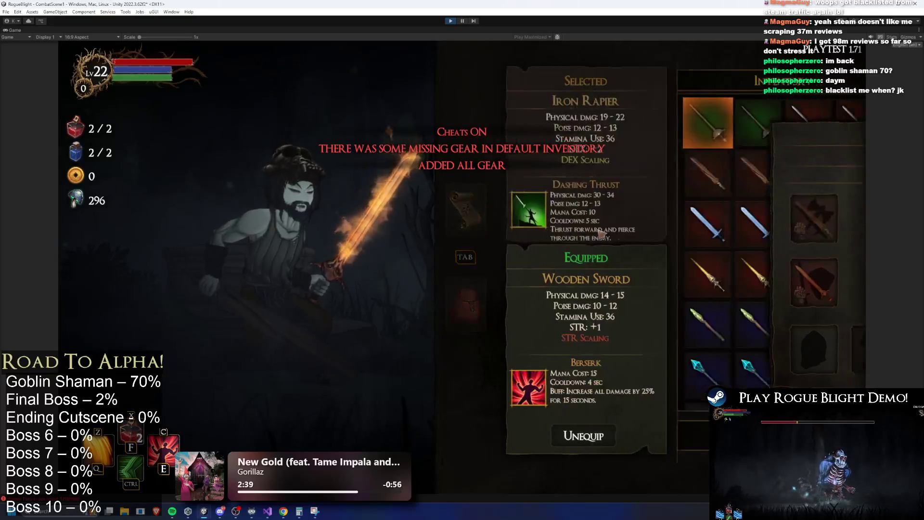
left_click(777, 174)
left_click(552, 282)
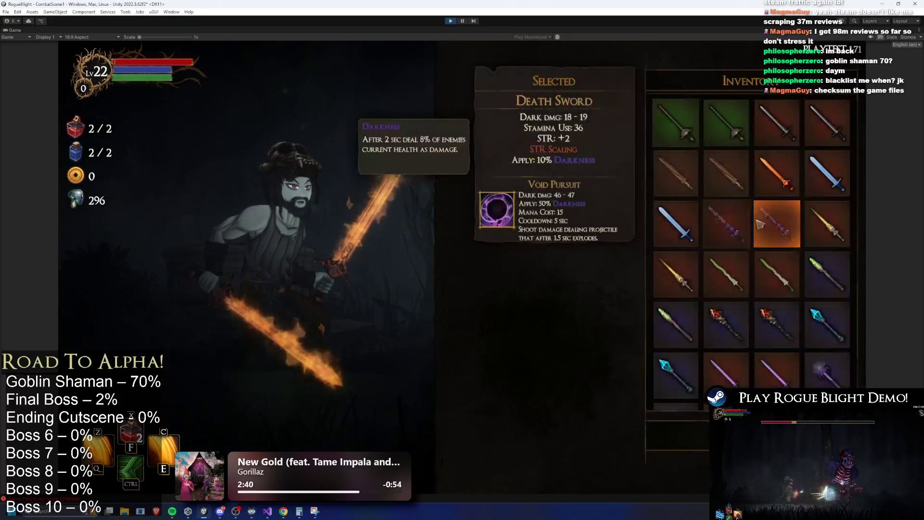
left_click(796, 187)
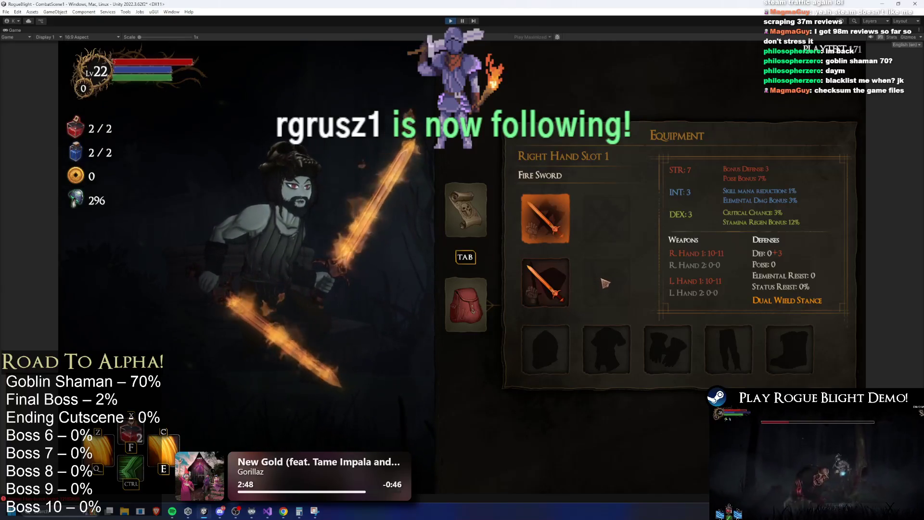
Step: Equip Knight's Helmet, Knight's Armor, gloves, leggings and boots, then close the game menu
left_click(546, 349)
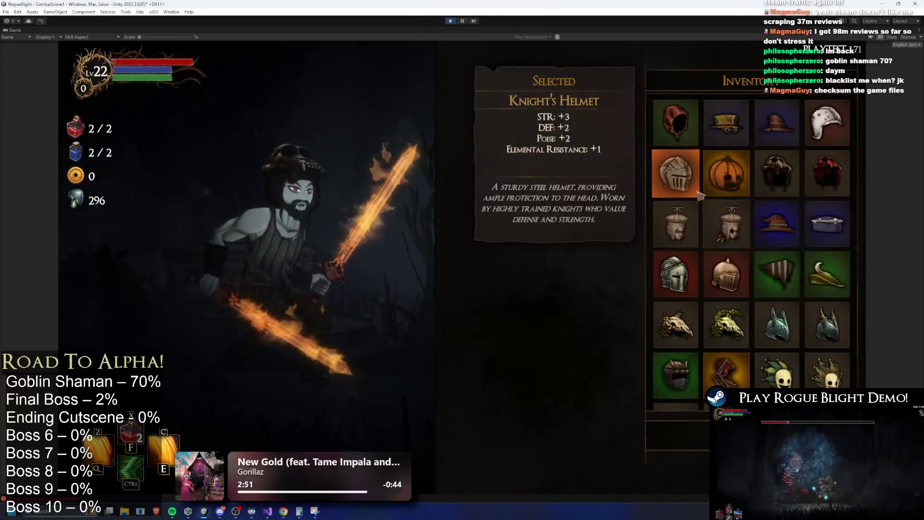
left_click(699, 193)
left_click(613, 350)
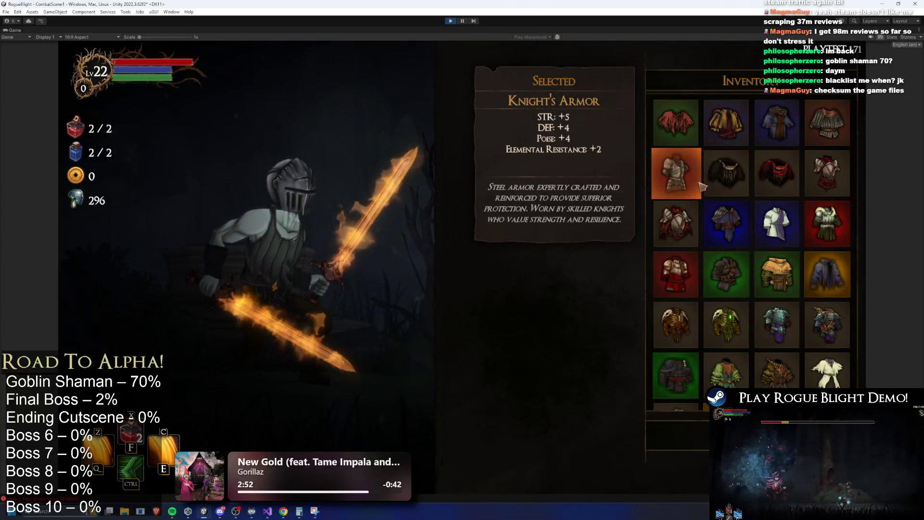
left_click(700, 185)
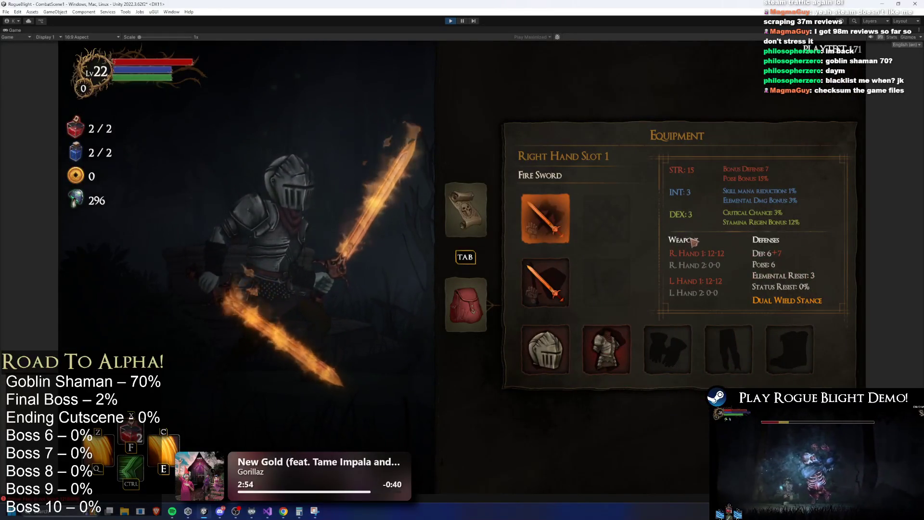
left_click(668, 349)
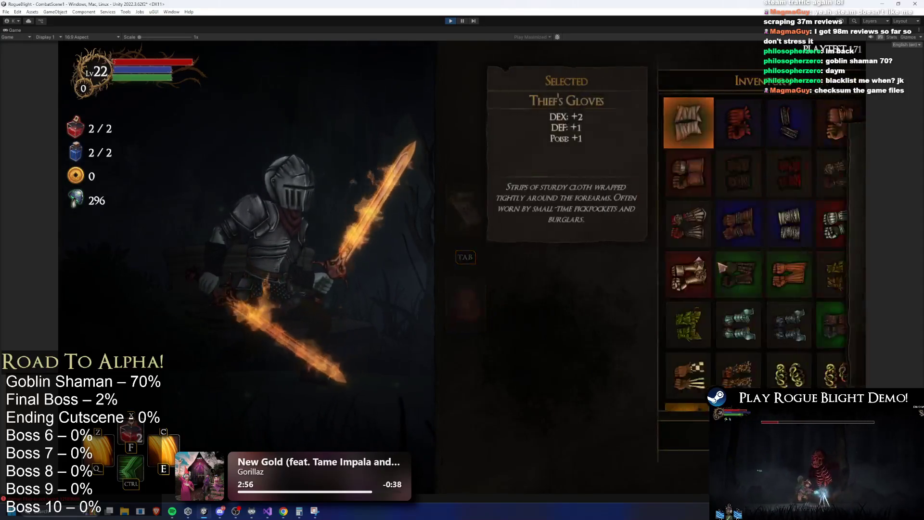
left_click(676, 167)
left_click(730, 344)
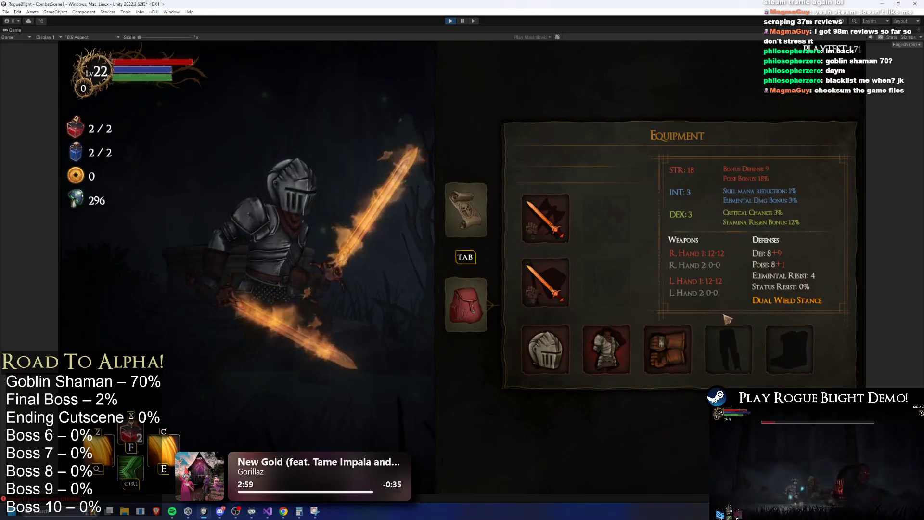
left_click(677, 215)
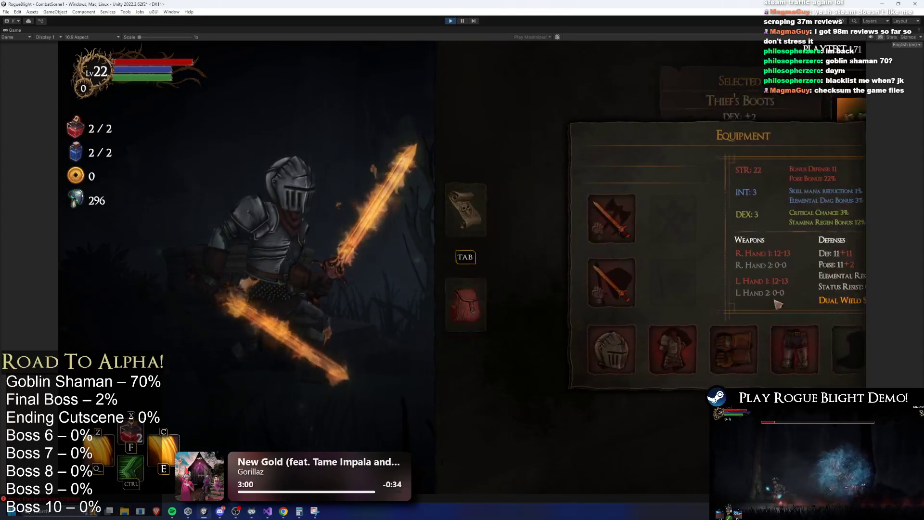
left_click(790, 348)
left_click(677, 167)
left_click(486, 214)
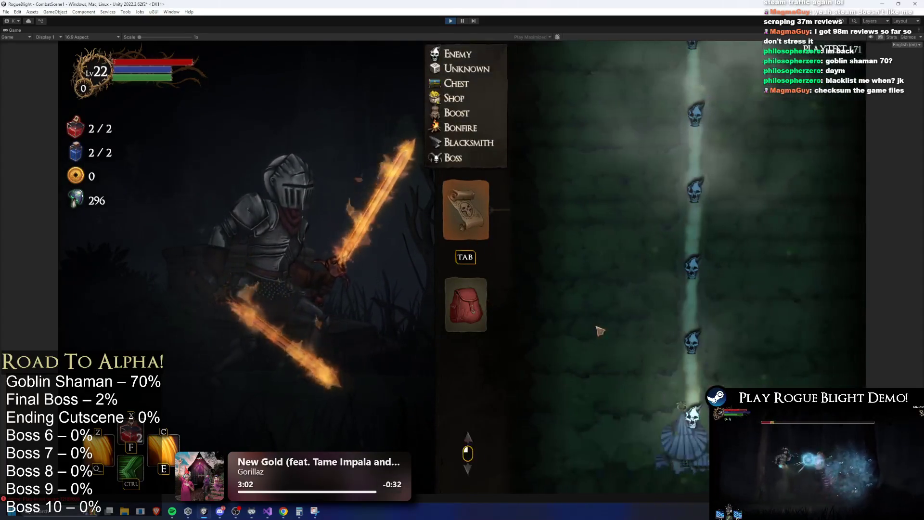
key("Escape")
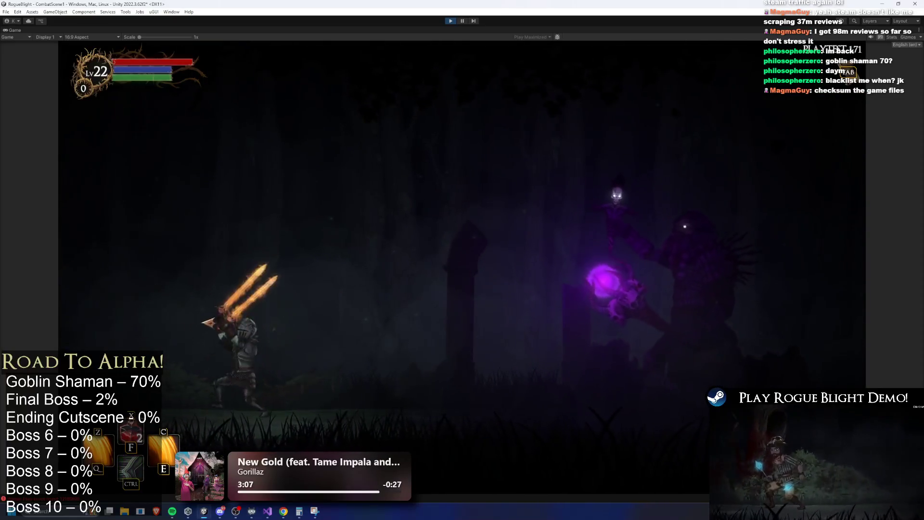
Step: Attack the Elder Shaman with dashes, skills and a flaming sword slash while dodging
key("ctrl")
key("e")
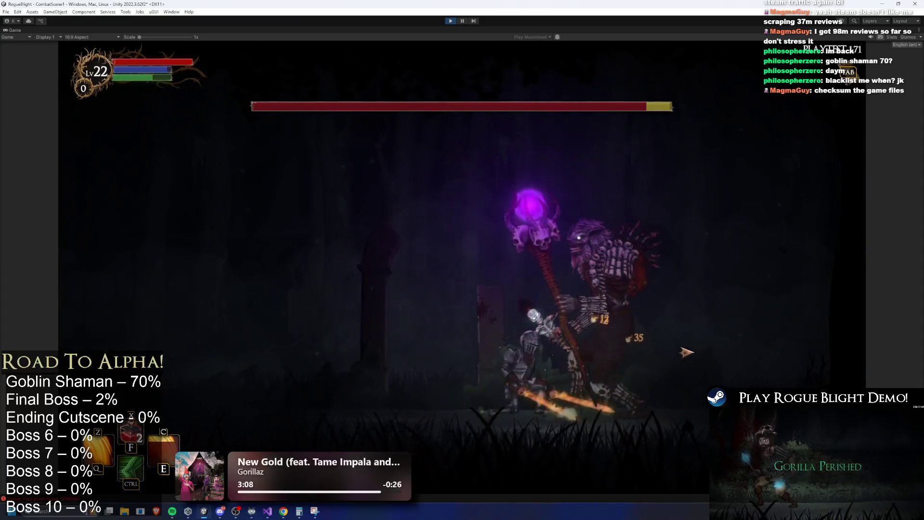
key("a")
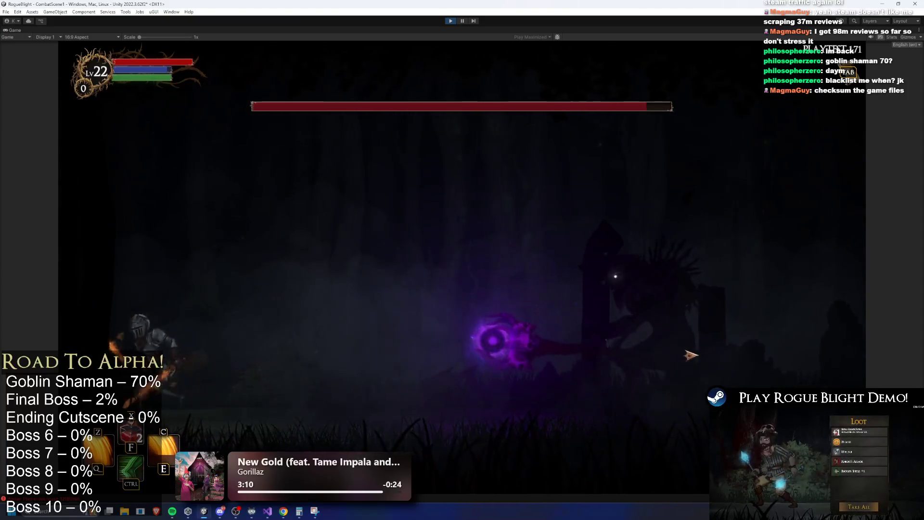
key("ctrl")
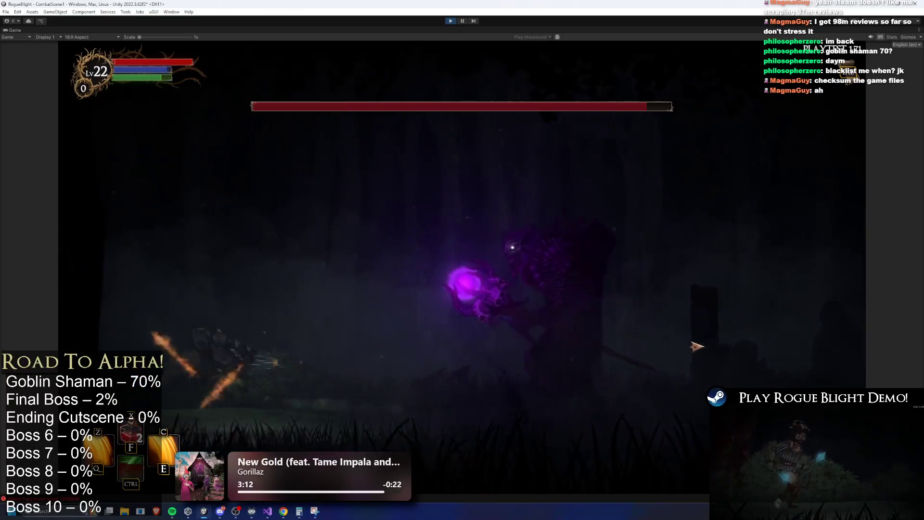
key("d")
key("e")
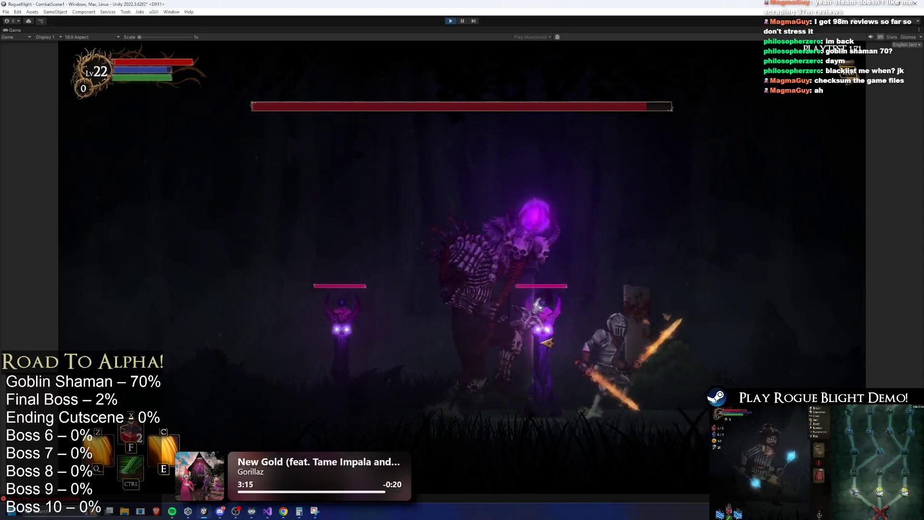
key("d")
key("a")
left_click(557, 345)
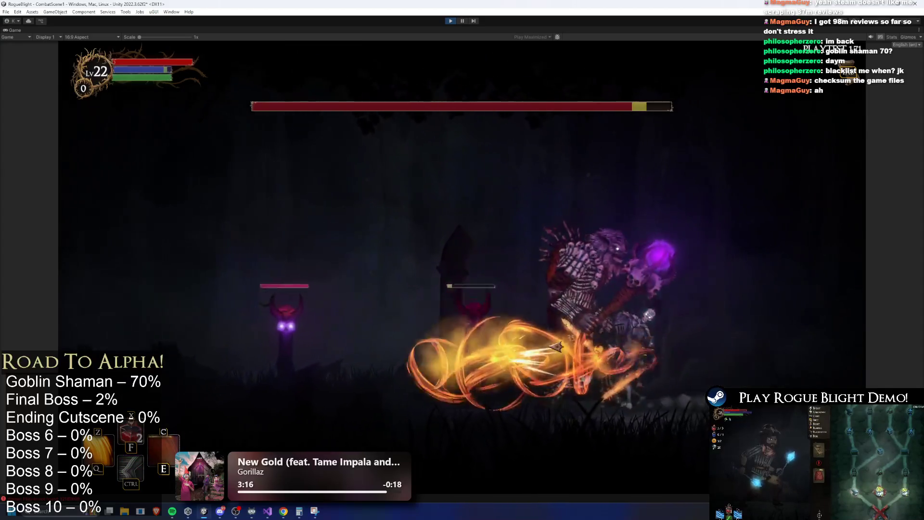
Step: Hit the boss and purple totems with fire skills, then enable cheats (F1) to refill health and mana
key("ctrl")
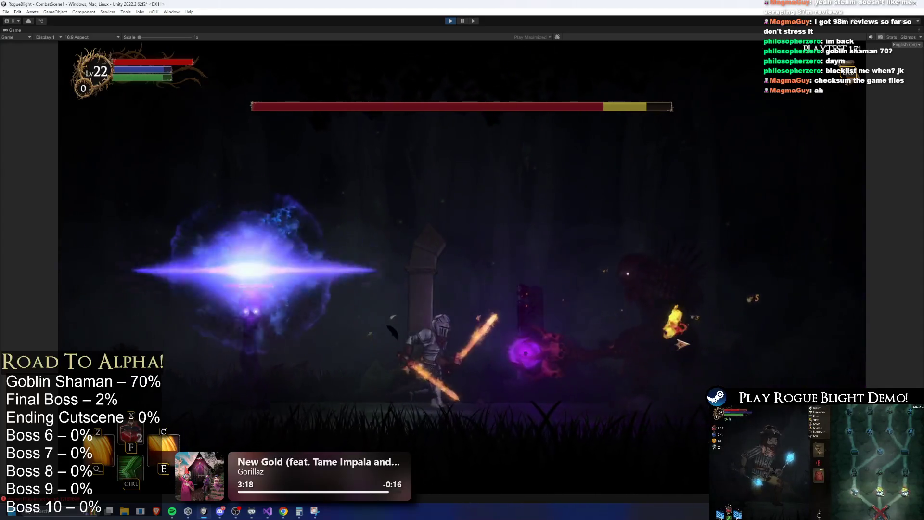
key("a")
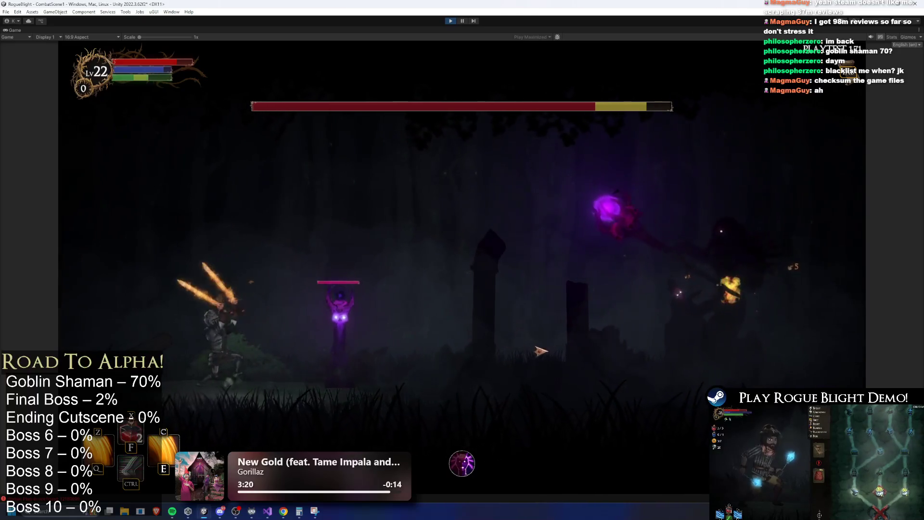
key("c")
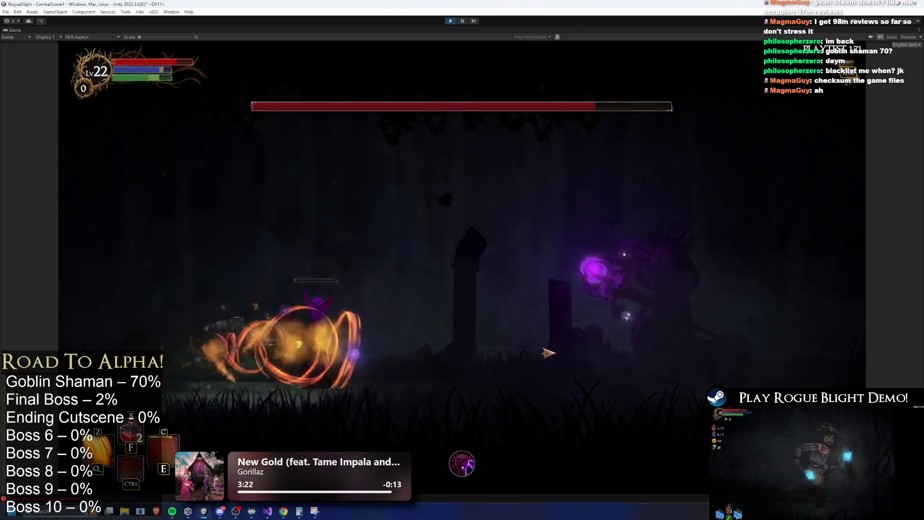
key("d")
key("d")
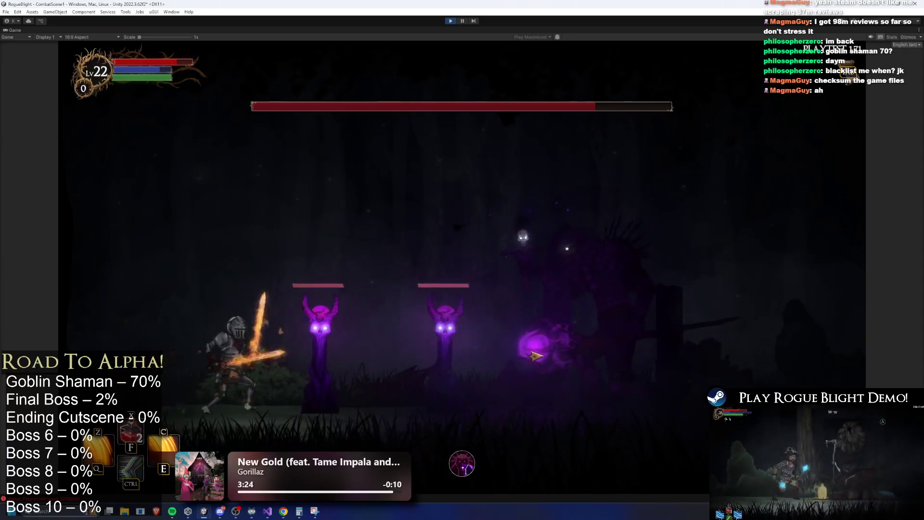
key("ctrl")
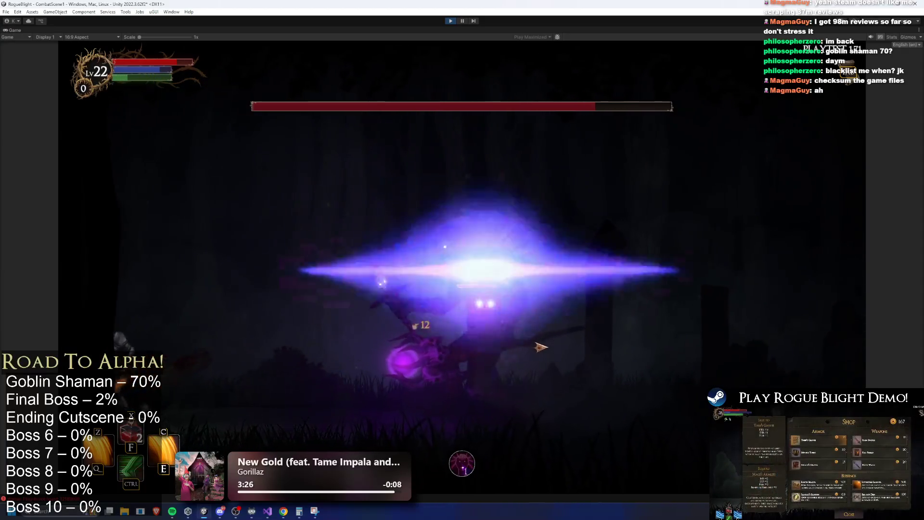
key("z")
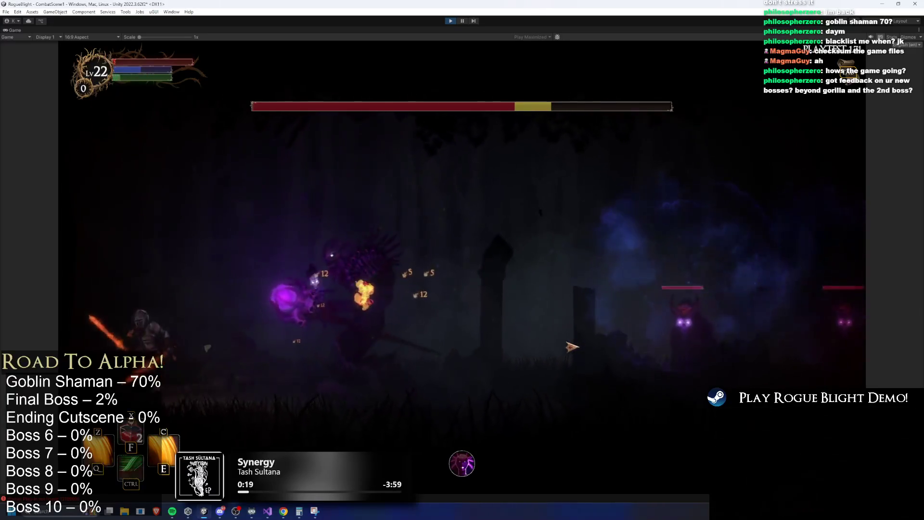
key("F1")
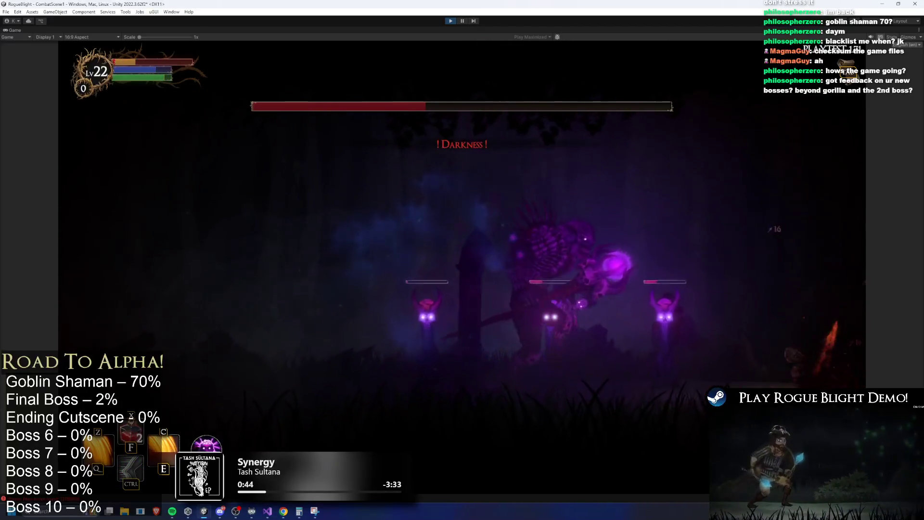
Step: Stop the boss-fight playtest with Ctrl+P to exit Play mode
key("ctrl+p")
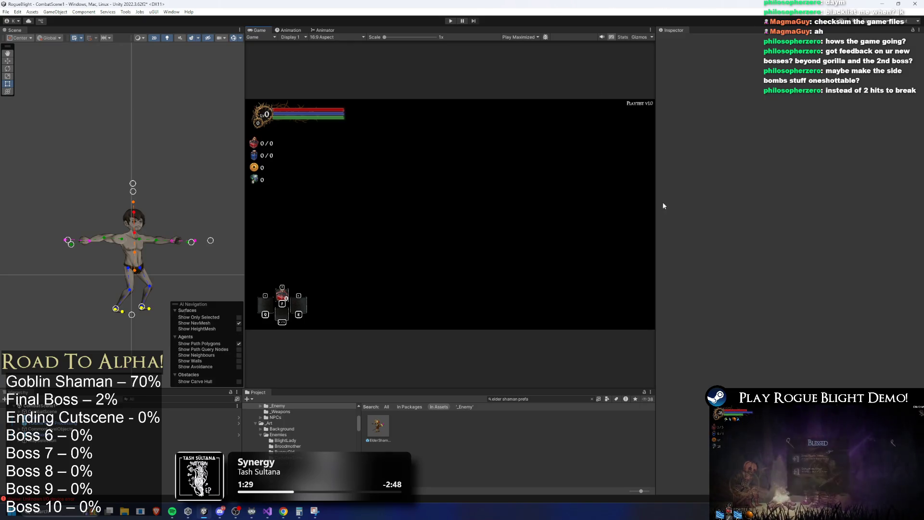
Step: Open ElderShaman_Prefab, widen its Scene view, select the LR Summon Totem Action Cooldown, then minimize Unity
double_click(378, 426)
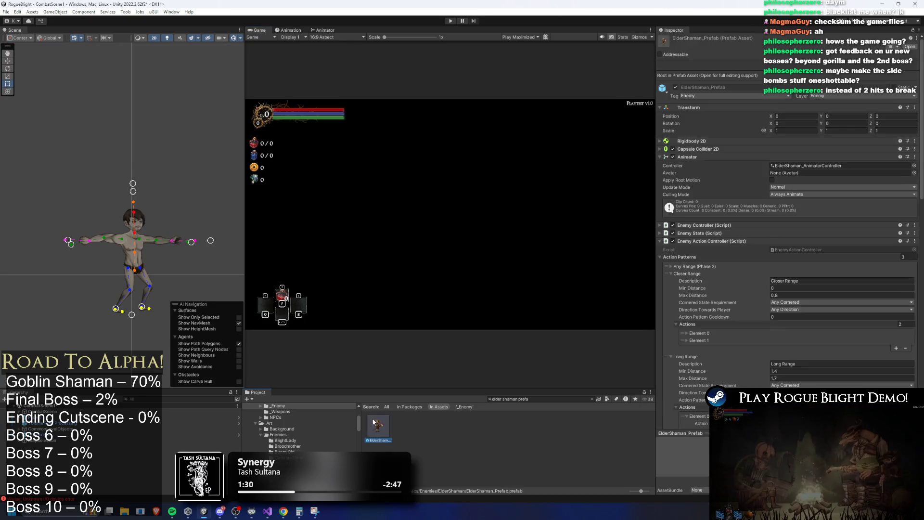
scroll(76, 296, "down", 3)
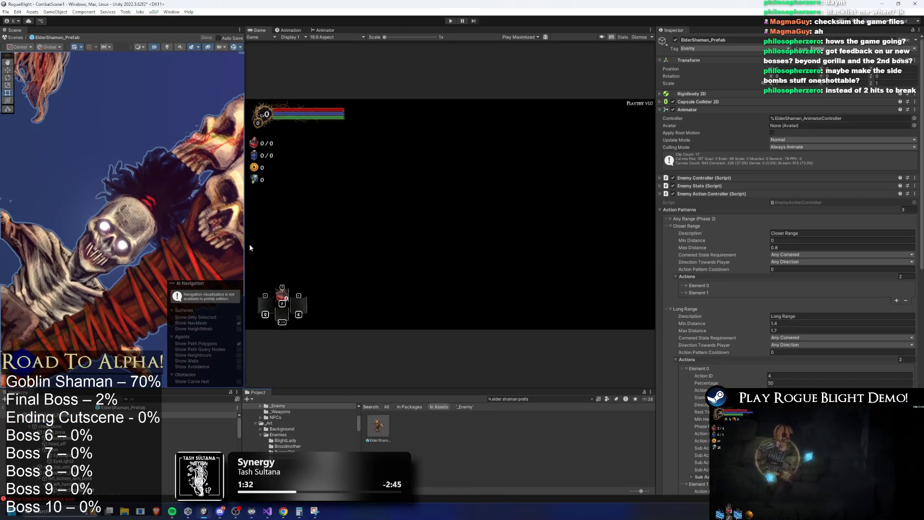
left_click_drag(244, 241, 398, 242)
scroll(255, 287, "down", 4)
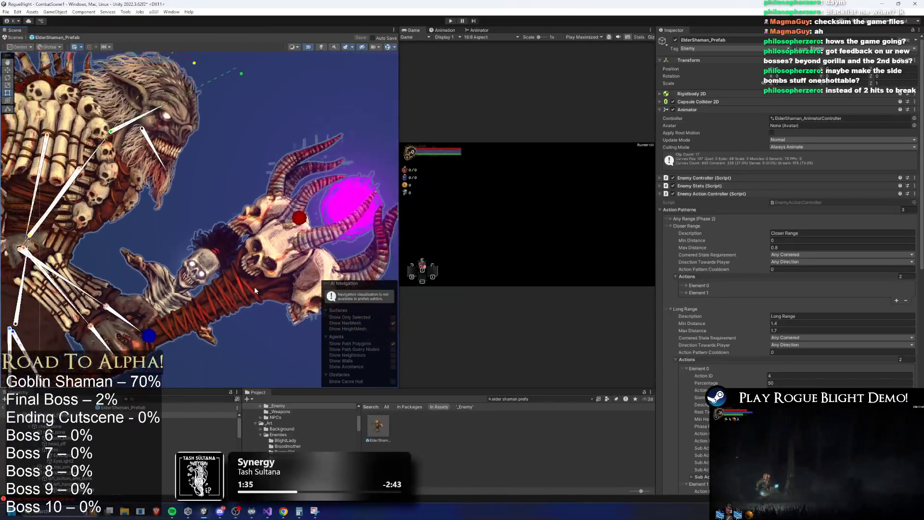
scroll(283, 208, "down", 3)
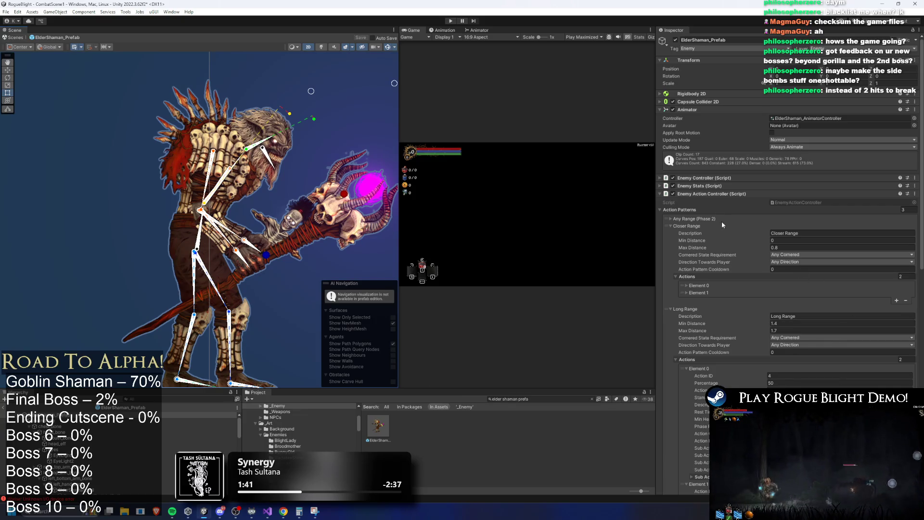
scroll(786, 316, "down", 15)
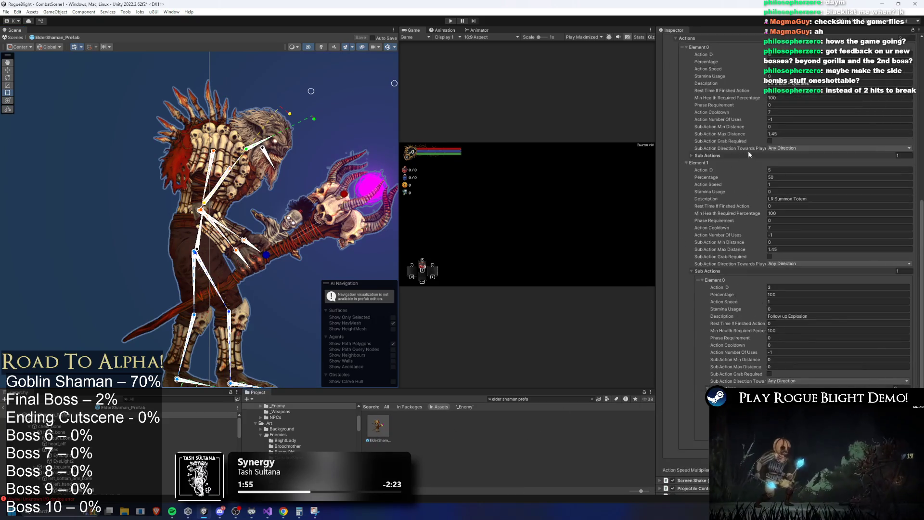
scroll(771, 192, "up", 5)
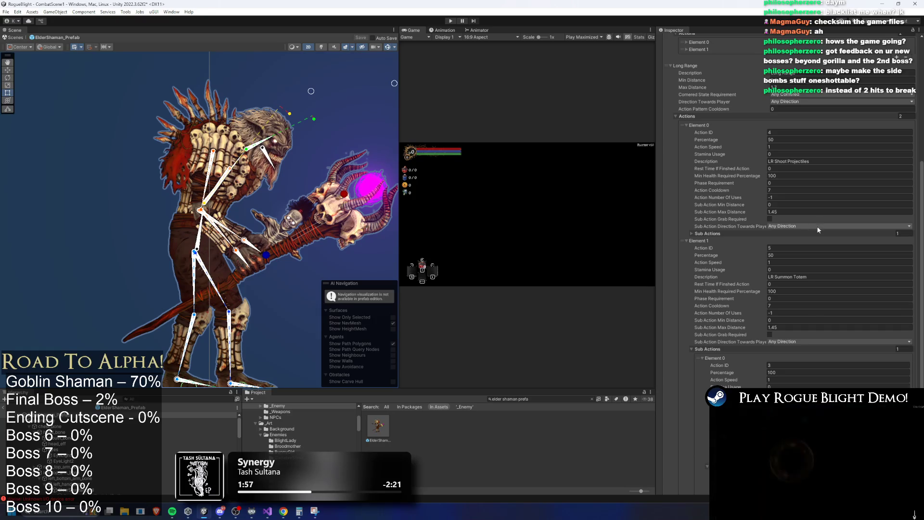
left_click(802, 305)
key("super+d")
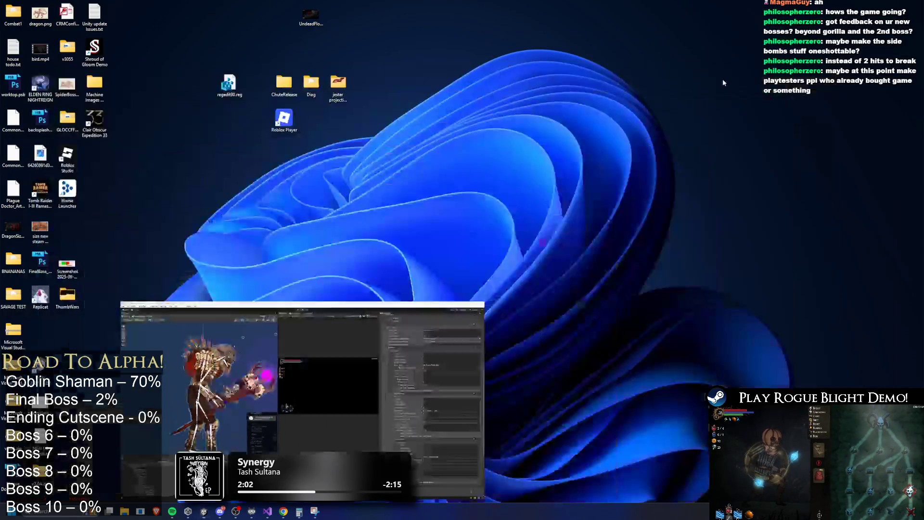
Step: Switch back to Unity, where the LR Summon Totem Action Cooldown reads 10
key("super+d")
key("alt+Tab")
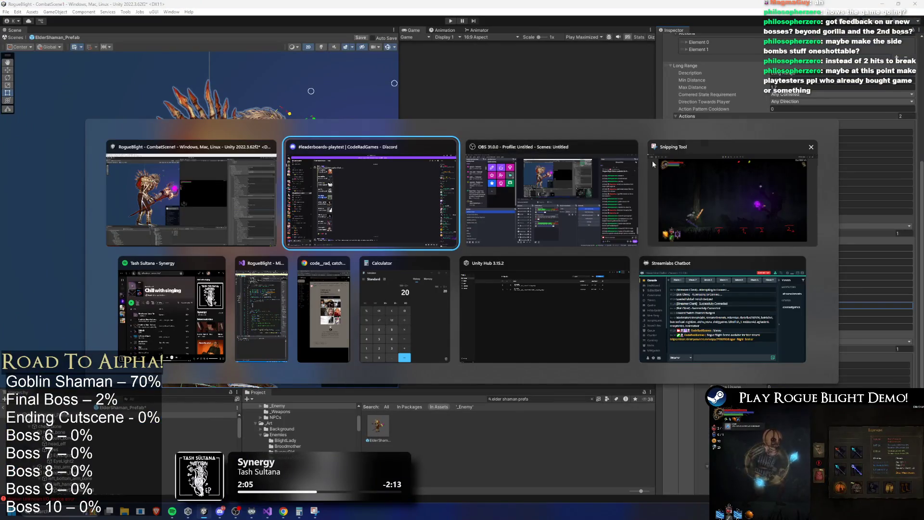
key("Escape")
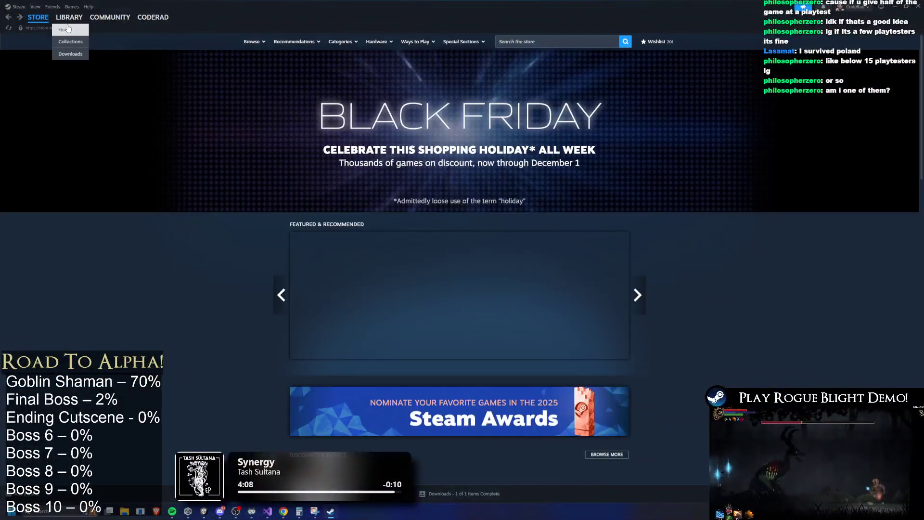
Step: Open Rogue Blight Playtest from Steam's Library Home, then minimize Steam to reveal Unity
left_click(68, 29)
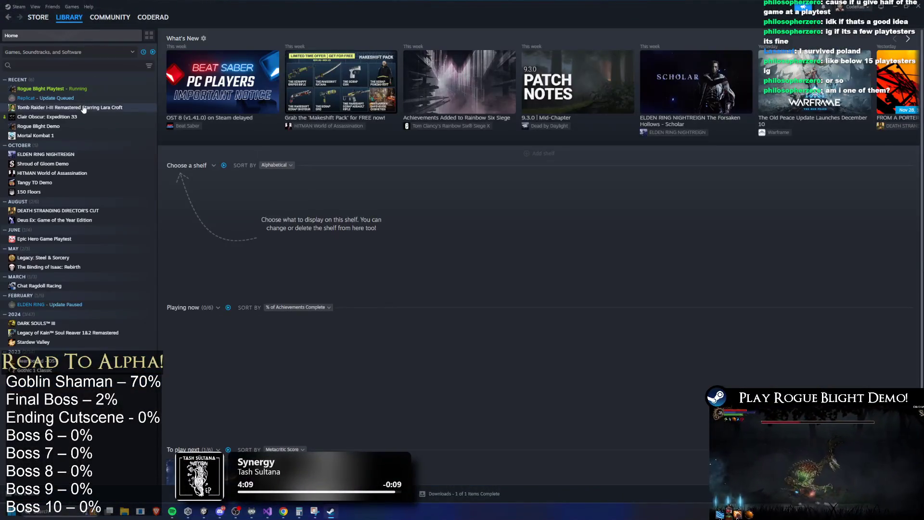
left_click(89, 90)
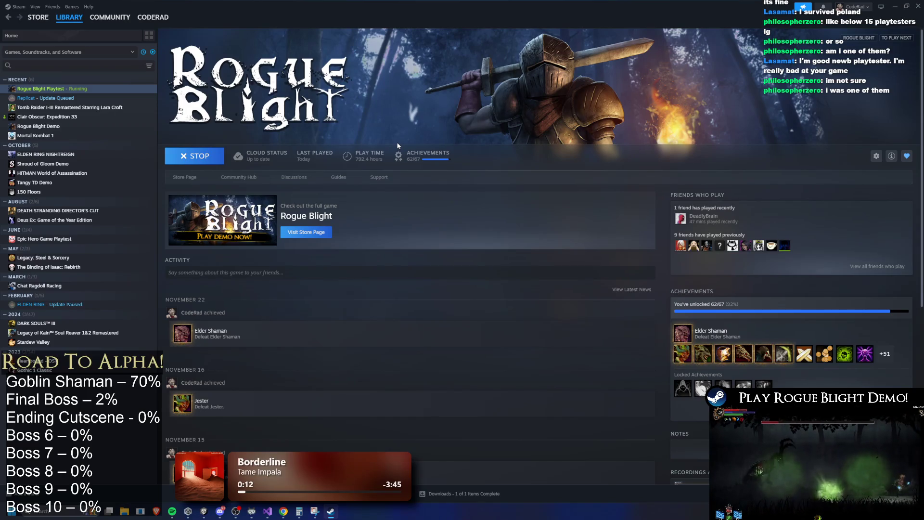
left_click(897, 6)
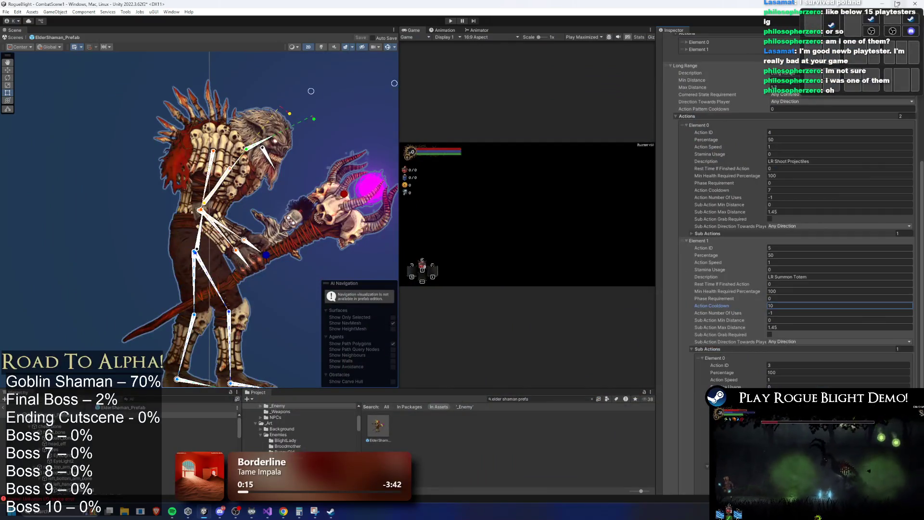
scroll(861, 190, "down", 5)
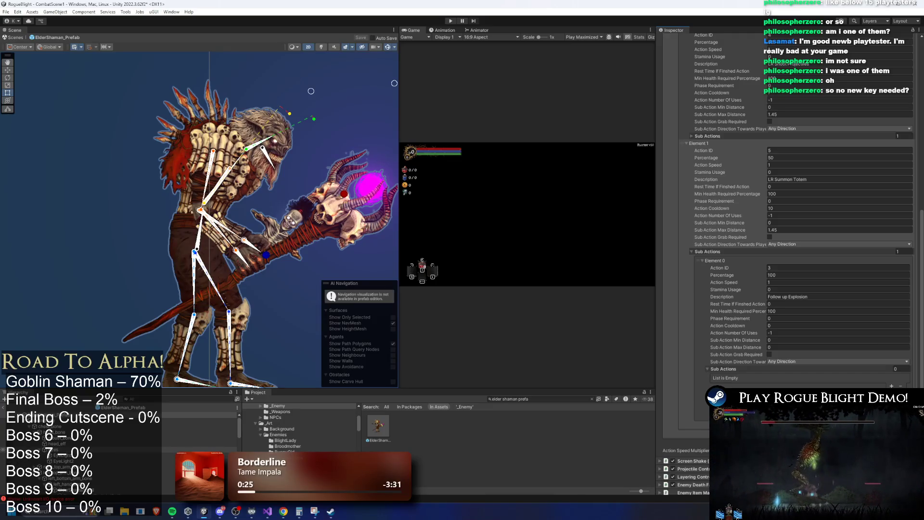
left_click(333, 517)
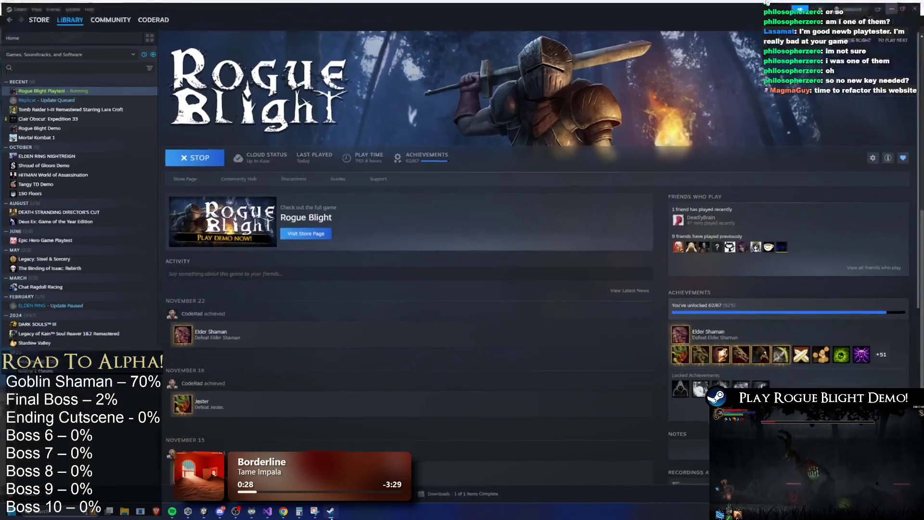
Step: Minimize Steam from the taskbar to return to the ElderShaman prefab in Unity
left_click(332, 517)
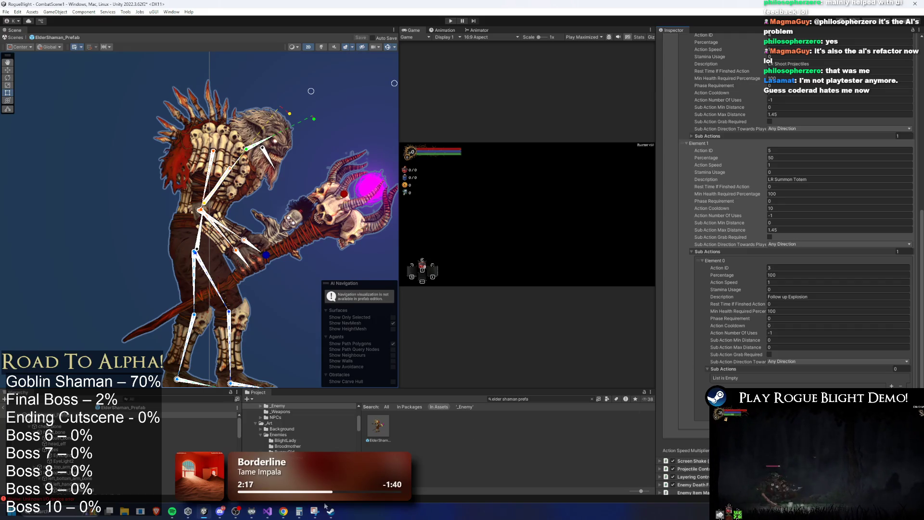
Step: Restore Discord from the taskbar, move its window right, then maximize it
left_click(220, 511)
mouse_move(752, 6)
left_mouse_down()
mouse_move(743, 140)
mouse_move(923, 171)
left_mouse_up()
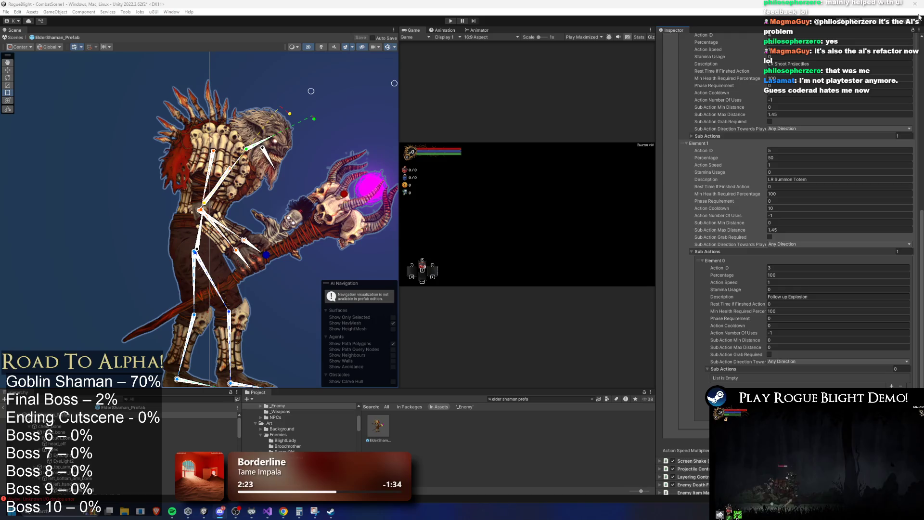
double_click(712, 139)
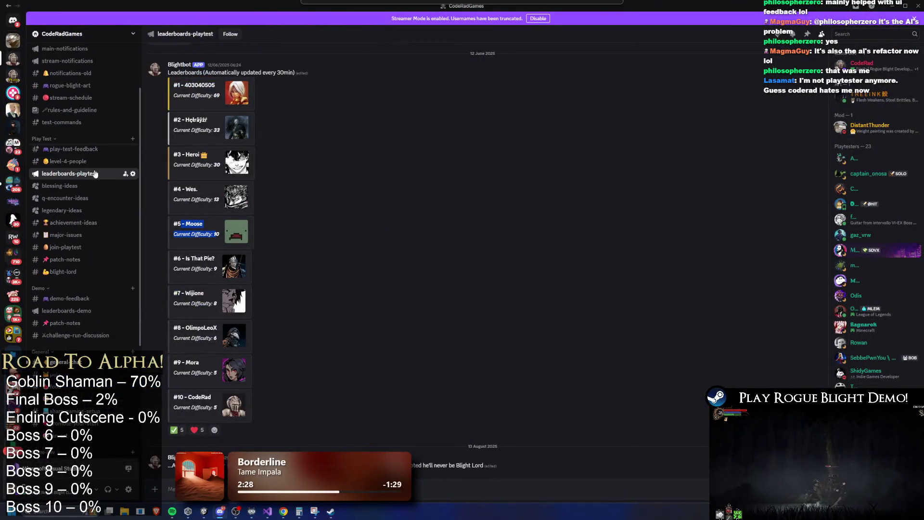
Step: Open the play-test-feedback channel and scroll back through older July 2025 feedback messages
left_click(96, 163)
left_click(94, 150)
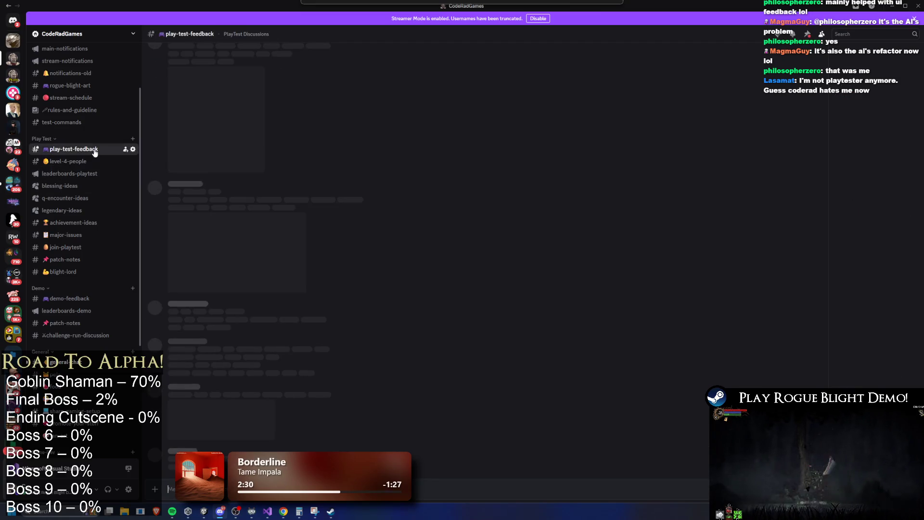
scroll(441, 201, "up", 20)
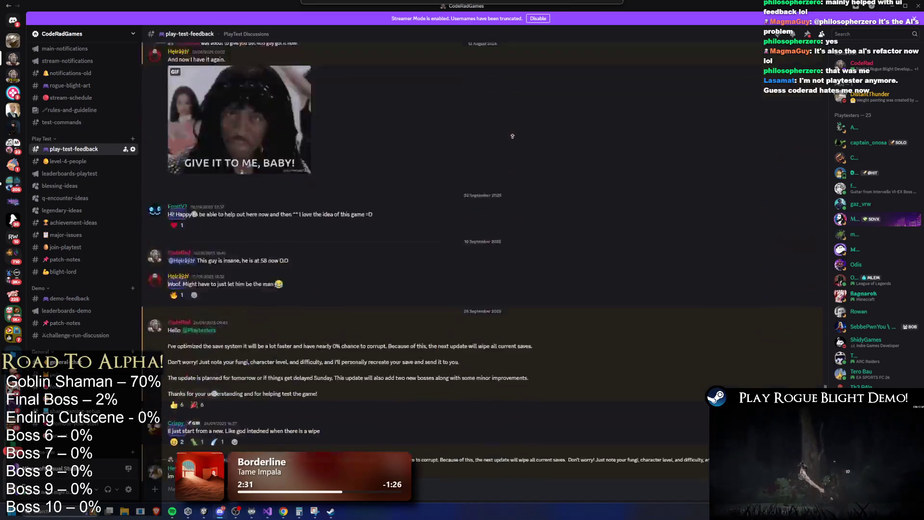
scroll(438, 169, "up", 10)
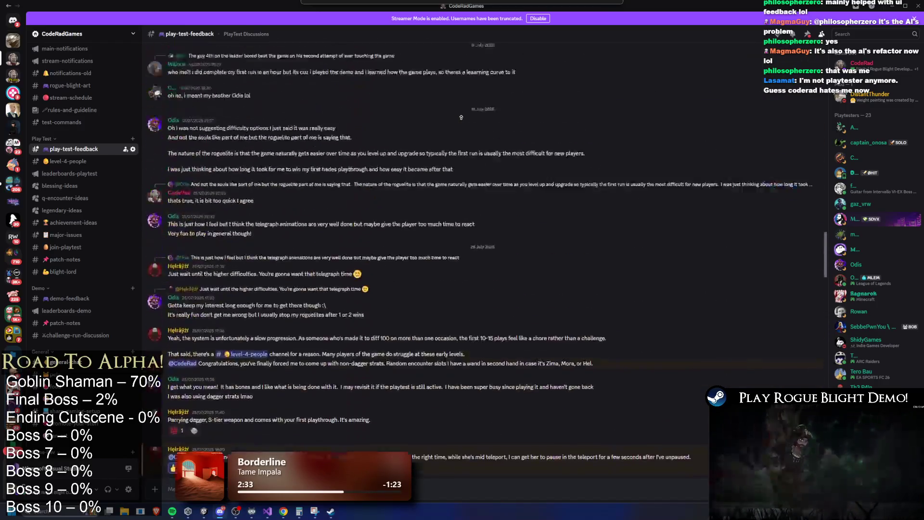
scroll(423, 151, "up", 15)
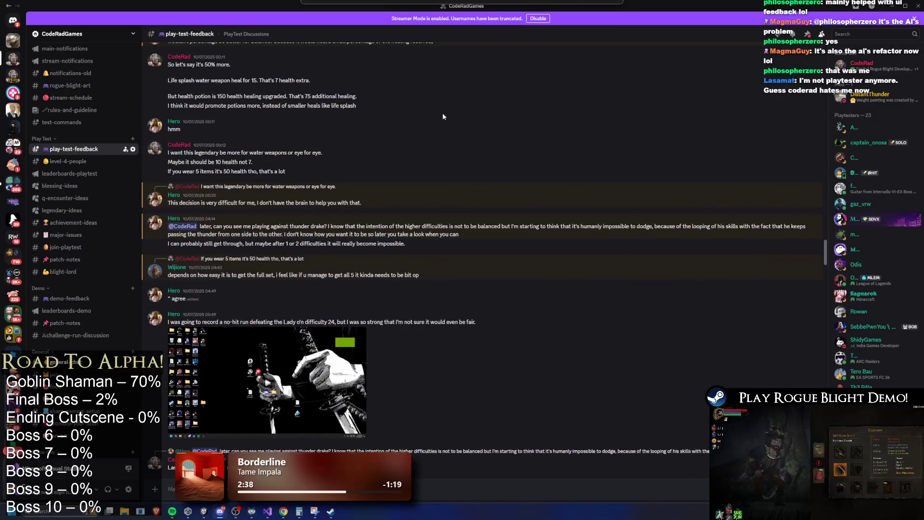
scroll(447, 82, "up", 10)
scroll(445, 77, "up", 15)
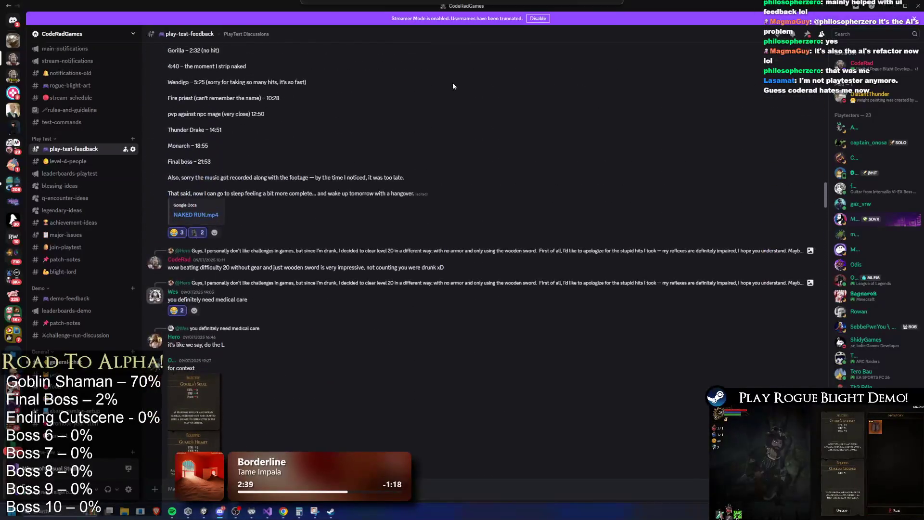
Step: Scroll back to the 26 June 2025 post announcing the Rogue Blight Private Playtest for 4 July
scroll(439, 94, "up", 15)
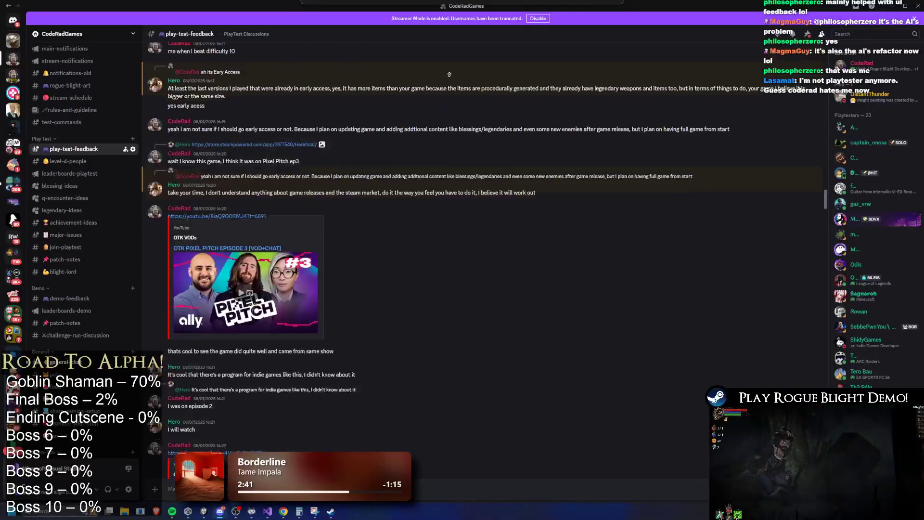
scroll(463, 135, "up", 20)
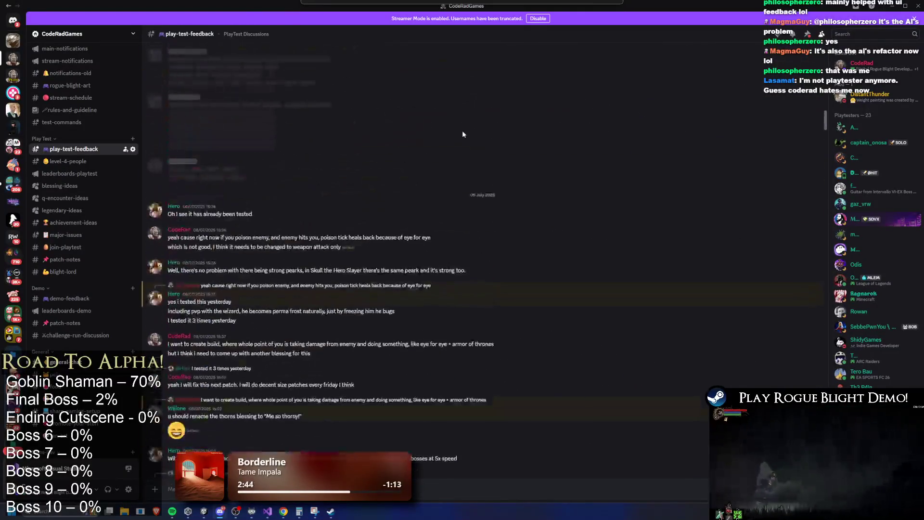
scroll(481, 79, "up", 15)
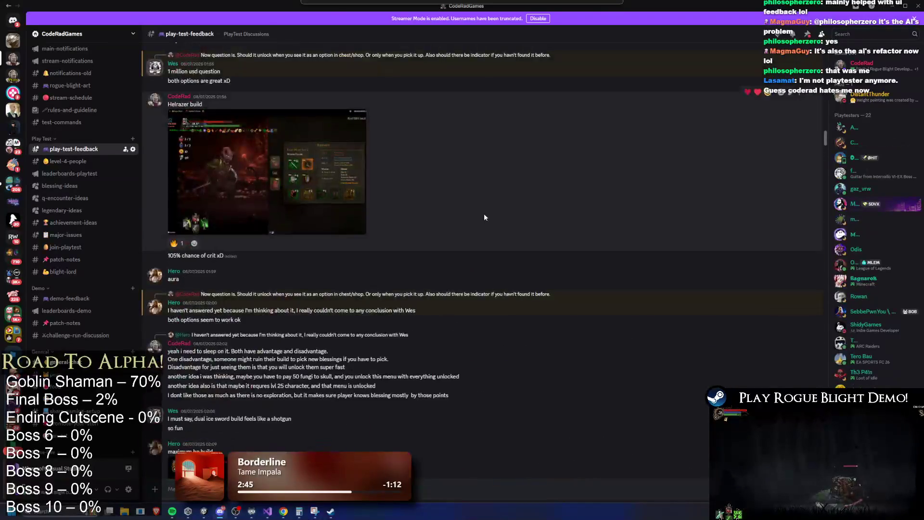
scroll(480, 256, "up", 15)
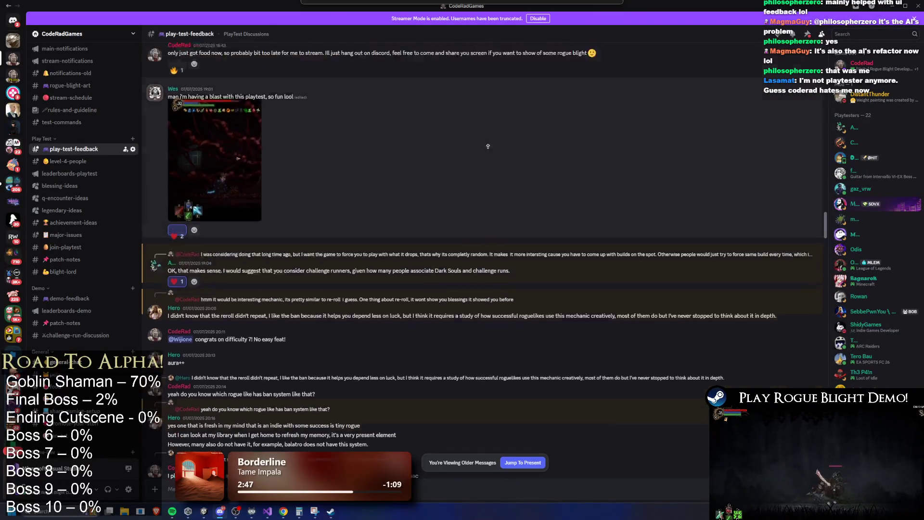
scroll(481, 183, "up", 15)
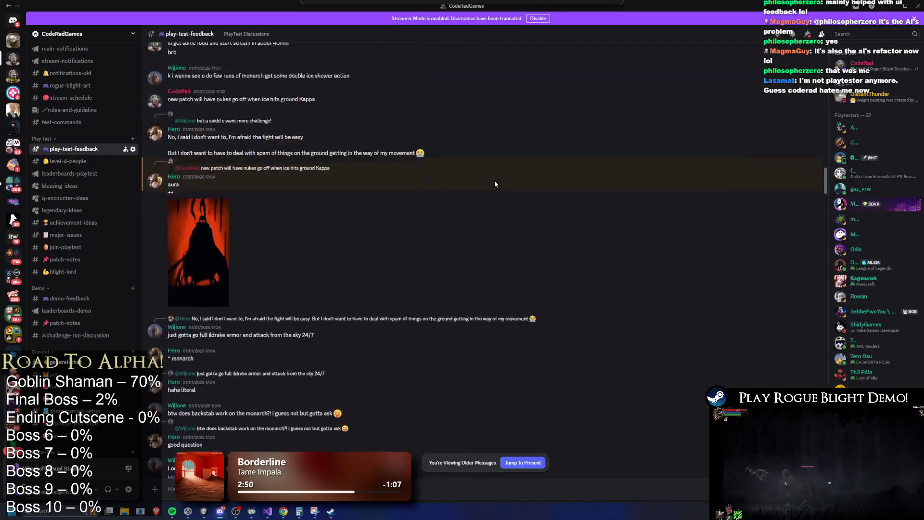
scroll(499, 202, "up", 15)
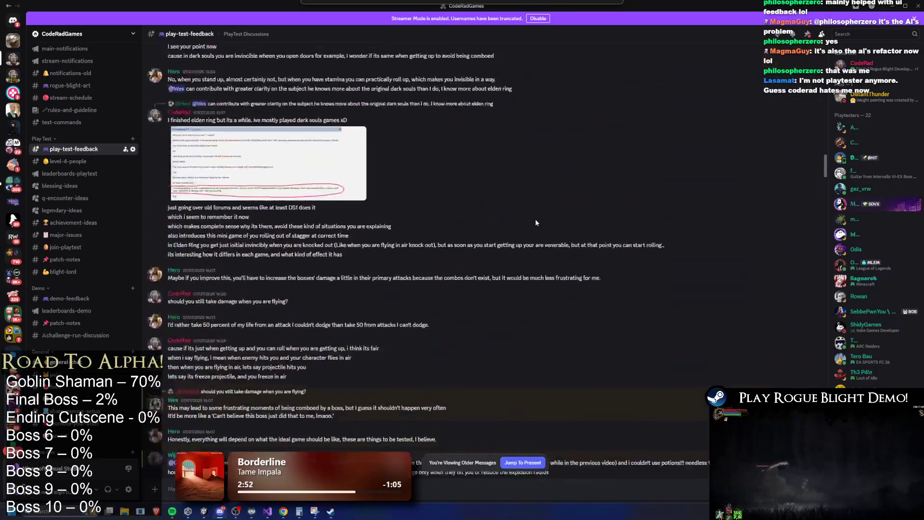
scroll(534, 270, "up", 15)
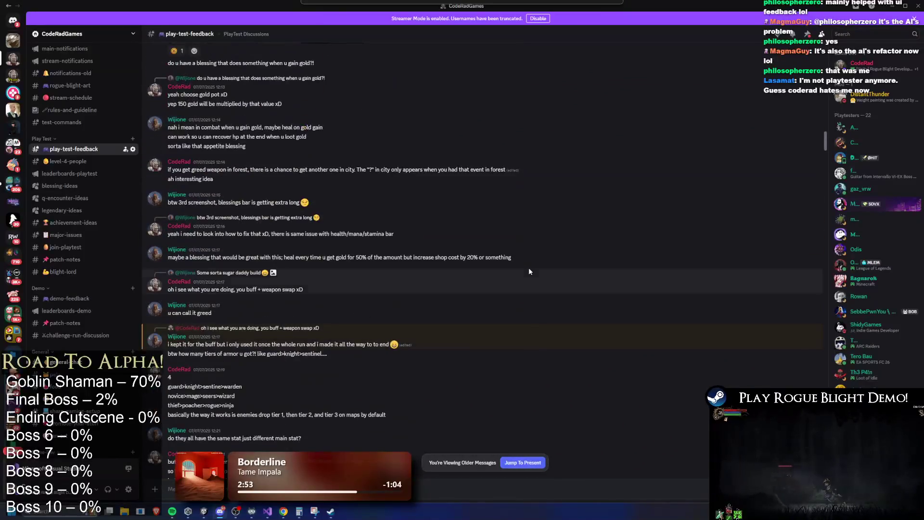
scroll(545, 286, "up", 15)
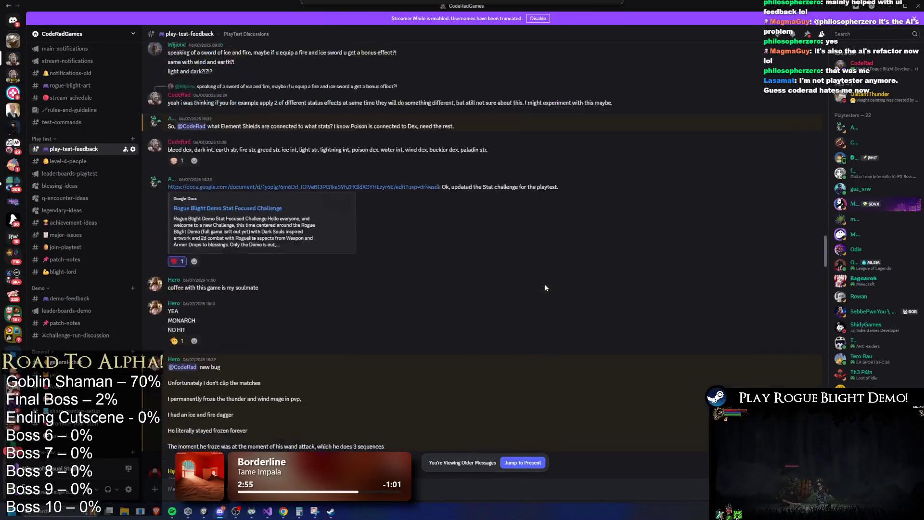
scroll(529, 380, "up", 15)
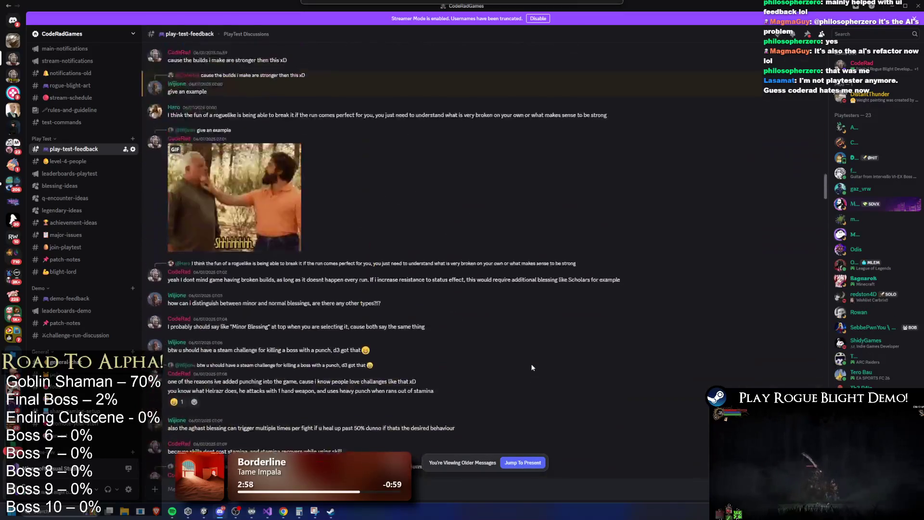
scroll(524, 413, "up", 15)
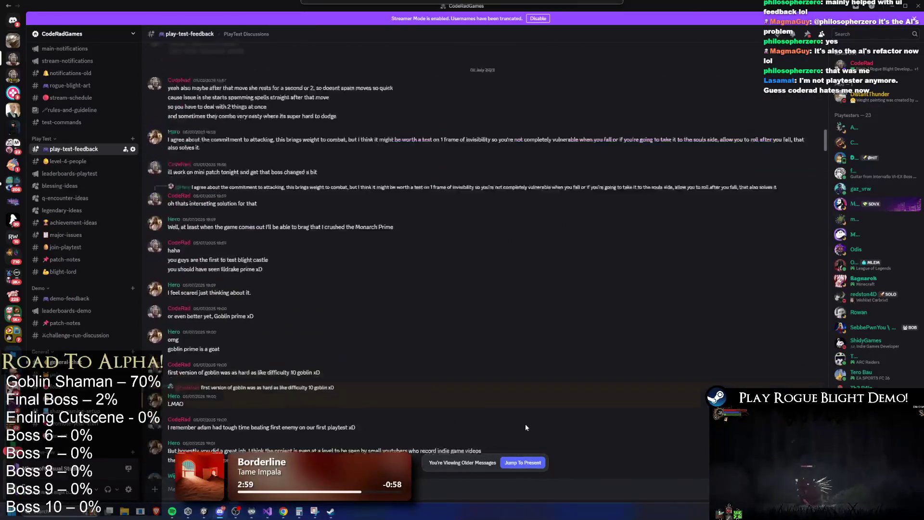
scroll(559, 471, "up", 10)
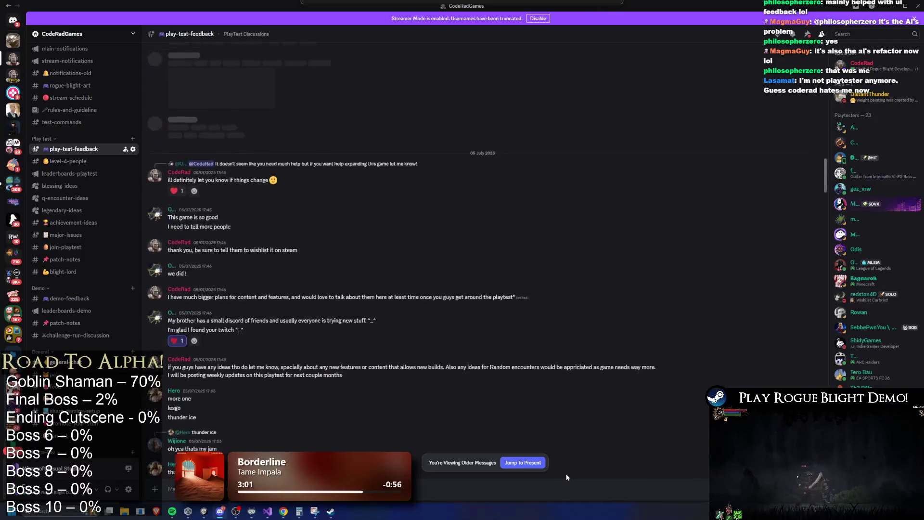
scroll(510, 317, "up", 15)
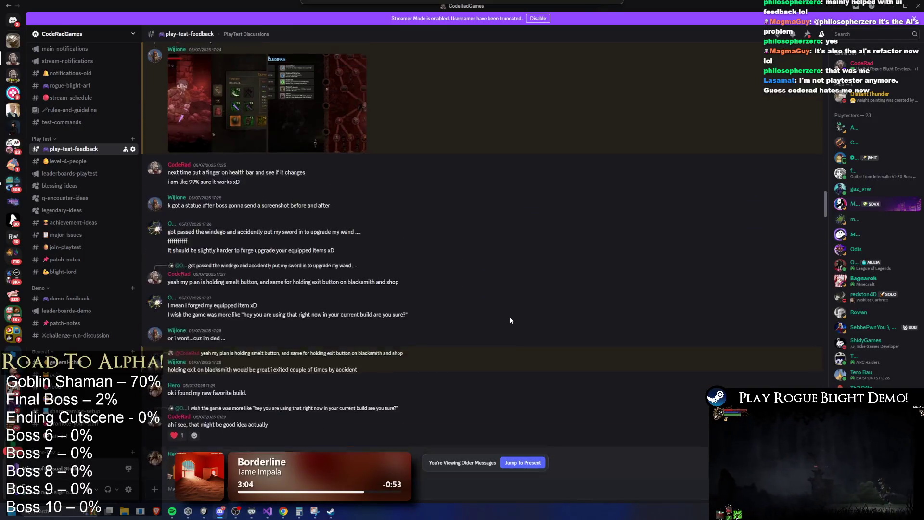
scroll(512, 338, "up", 15)
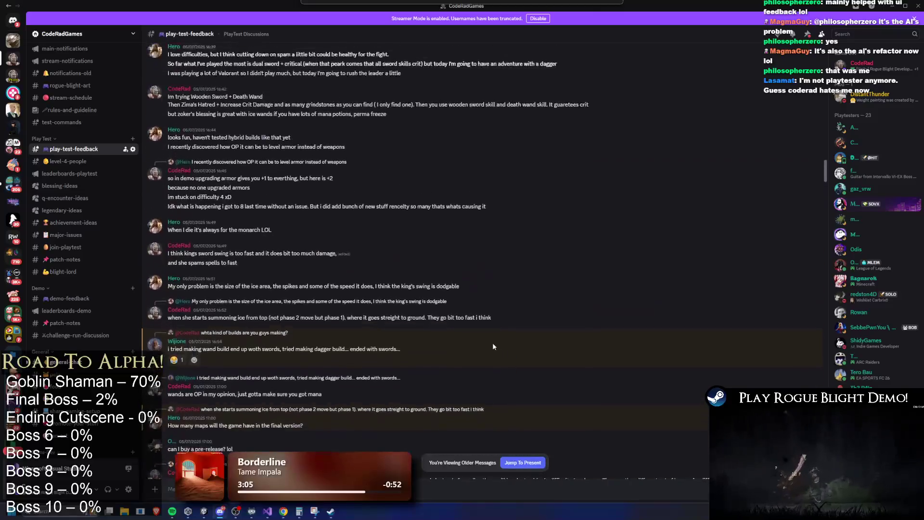
scroll(479, 229, "up", 15)
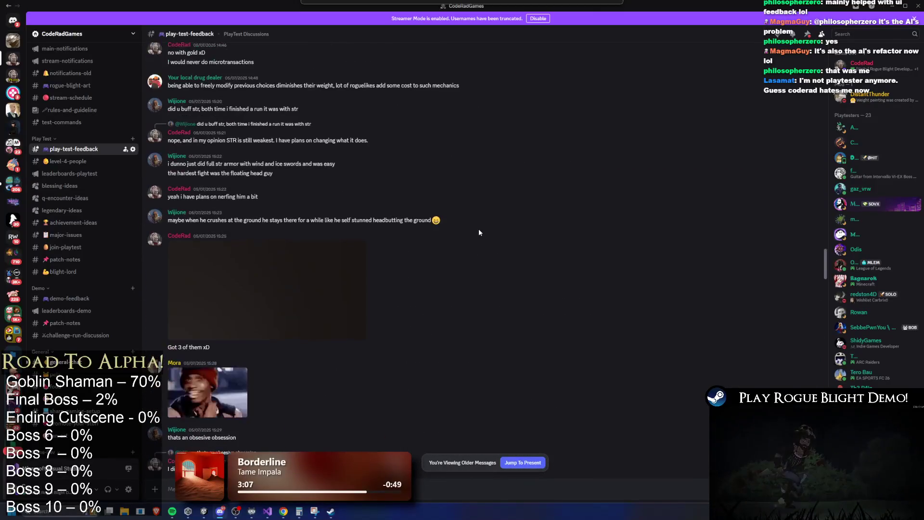
scroll(476, 228, "up", 15)
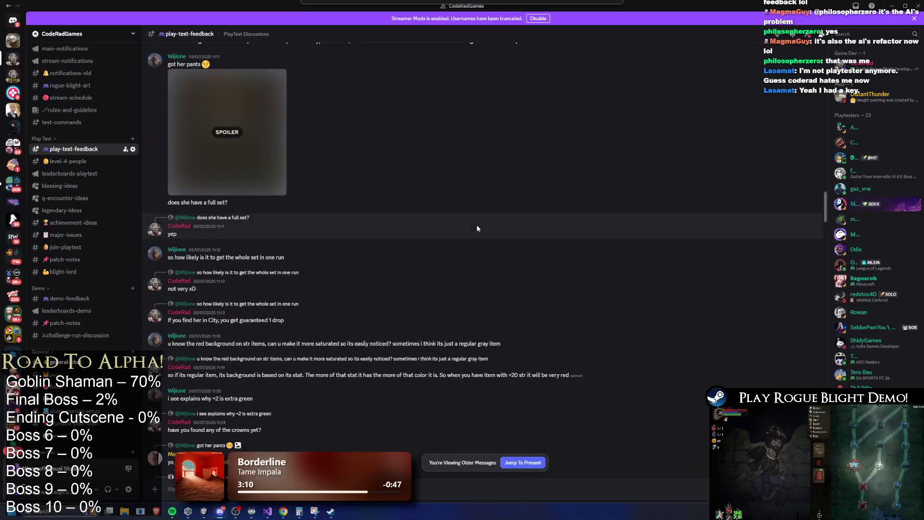
scroll(549, 248, "up", 15)
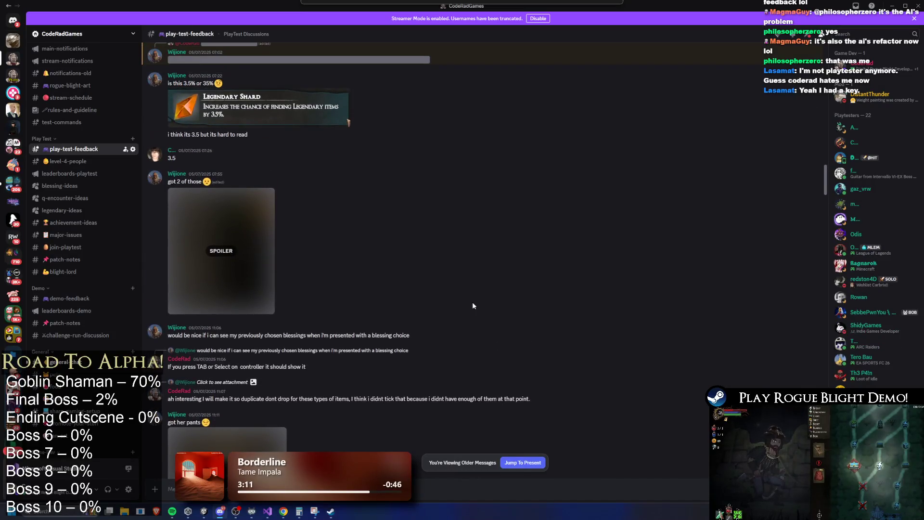
scroll(467, 191, "up", 15)
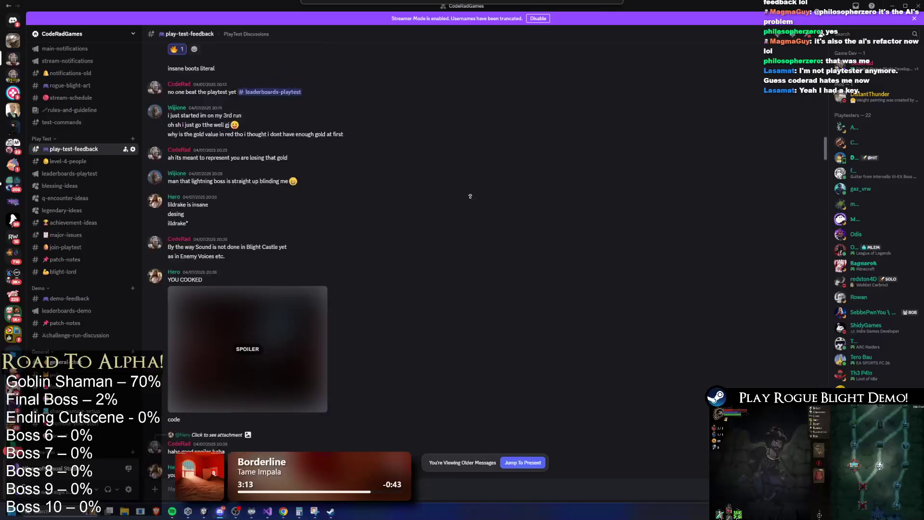
scroll(438, 329, "up", 15)
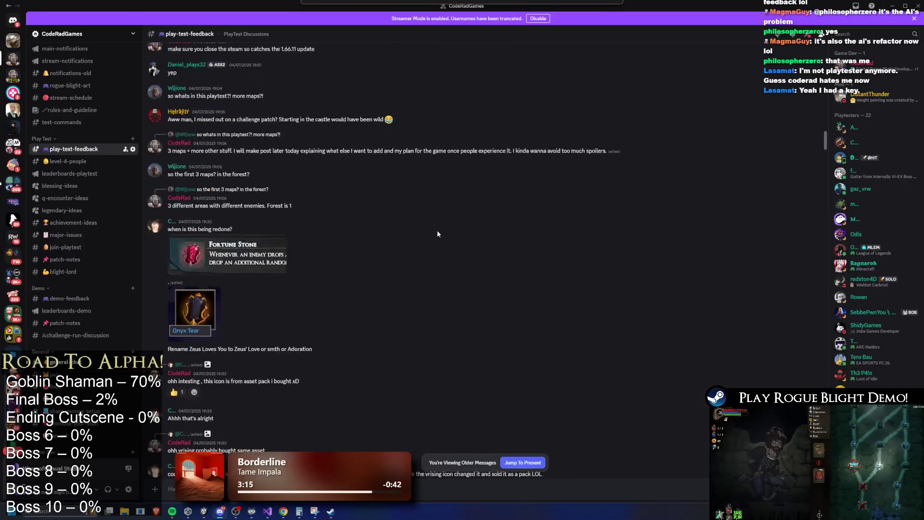
scroll(460, 290, "up", 15)
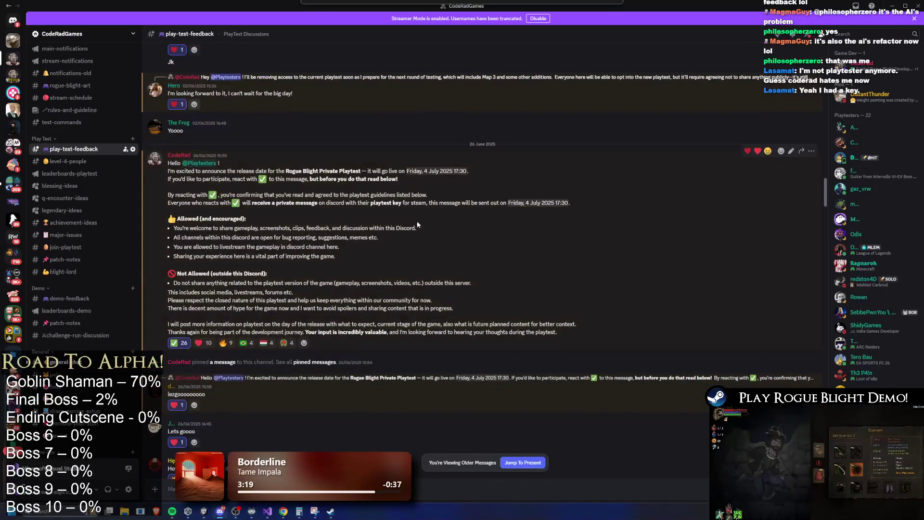
scroll(410, 227, "up", 3)
scroll(400, 233, "down", 5)
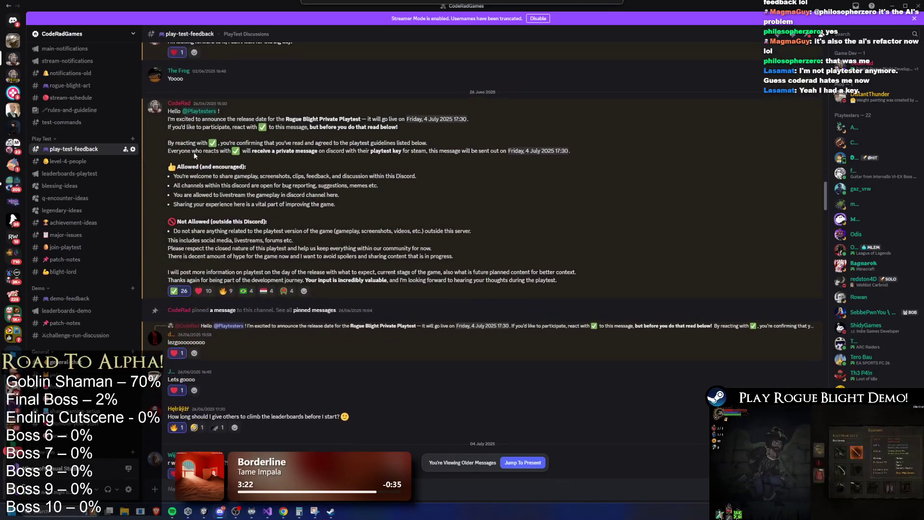
Step: Highlight the announcement's release date lines, deselect them, and scroll back up
mouse_move(176, 121)
left_mouse_down()
mouse_move(333, 127)
mouse_move(417, 118)
mouse_move(430, 127)
left_mouse_up()
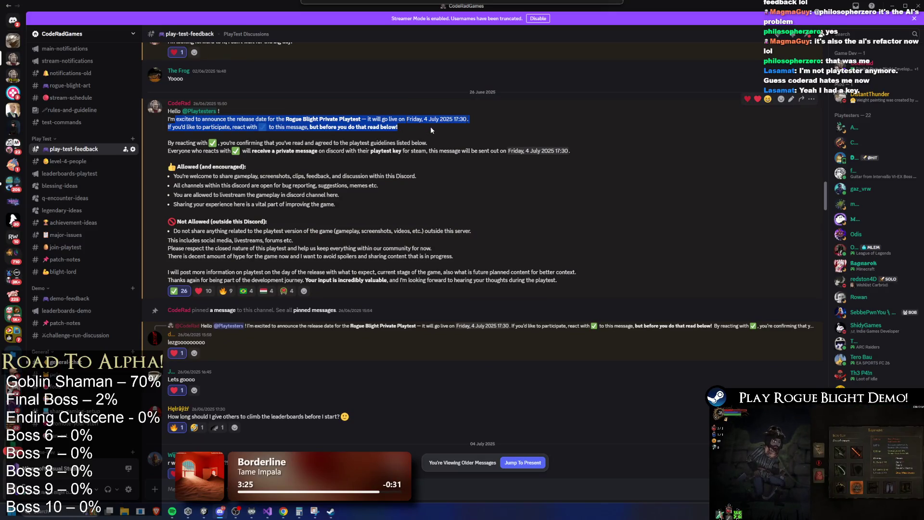
left_click(339, 142)
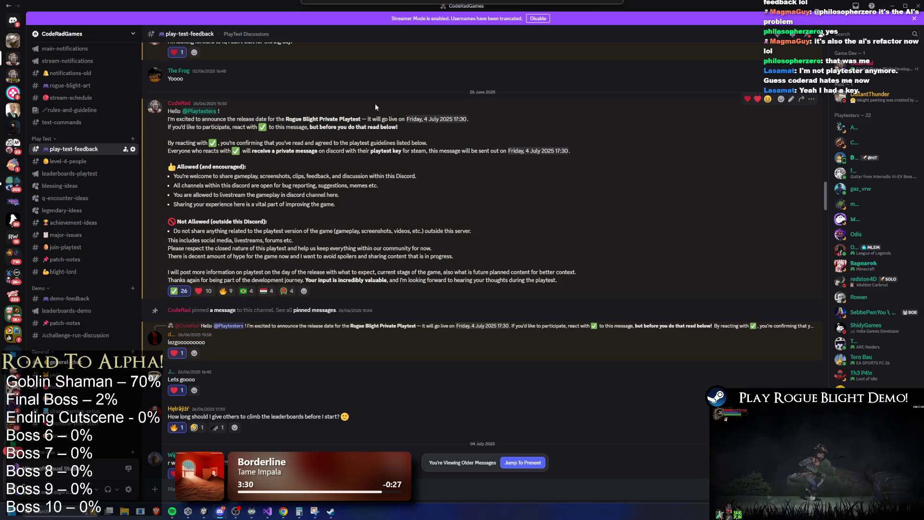
scroll(420, 138, "up", 1)
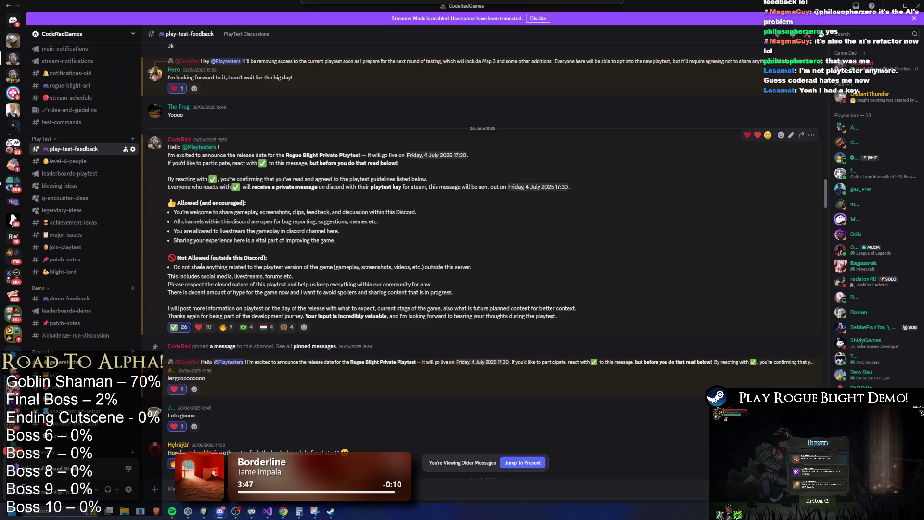
Step: Highlight the allowed activities, the Not Allowed rules and the closing paragraph, then return to Unity
mouse_move(188, 222)
left_mouse_down()
mouse_move(350, 224)
mouse_move(357, 237)
left_mouse_up()
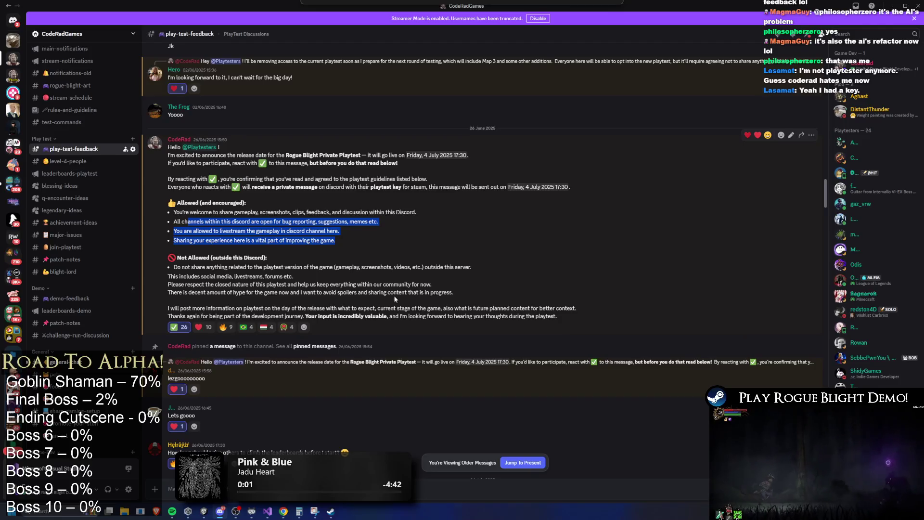
left_click_drag(166, 273, 467, 294)
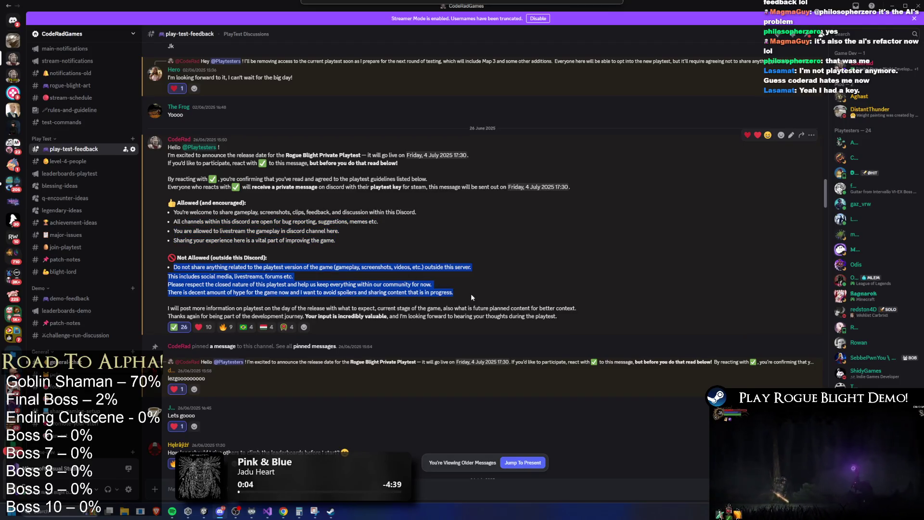
left_click_drag(194, 310, 497, 316)
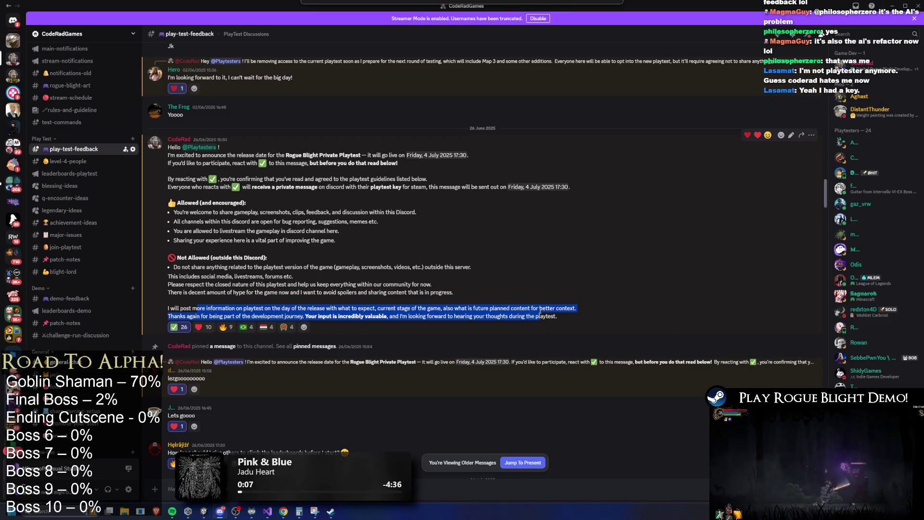
left_click(539, 313)
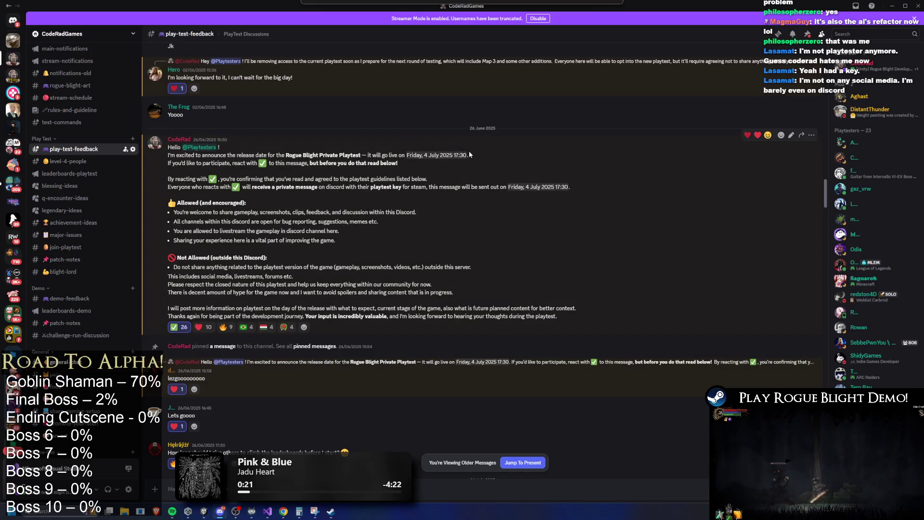
key("alt+Tab")
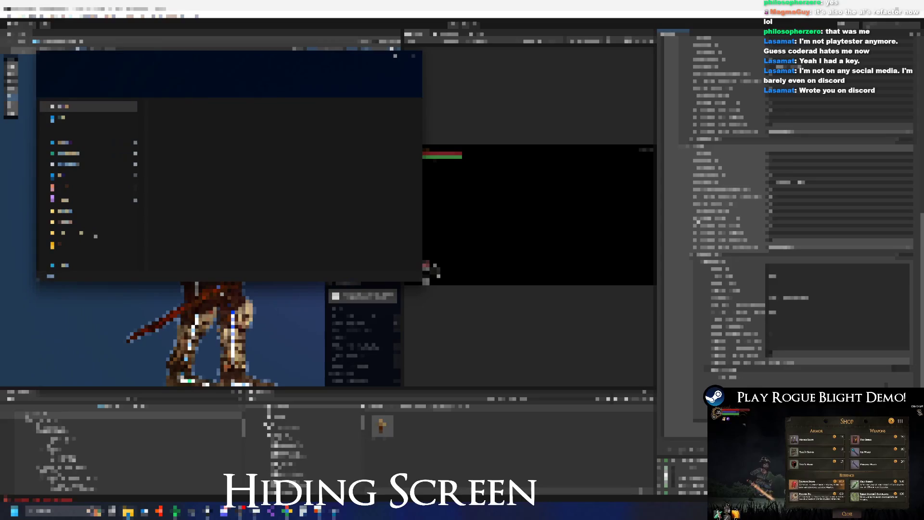
Step: Browse down nested folders in File Explorer, then close the console window and bring Unity forward
left_click(77, 207)
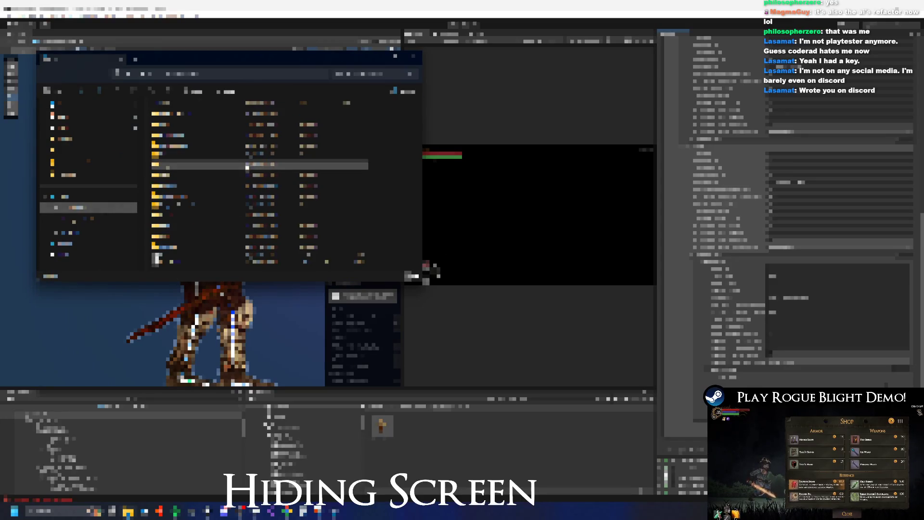
double_click(205, 207)
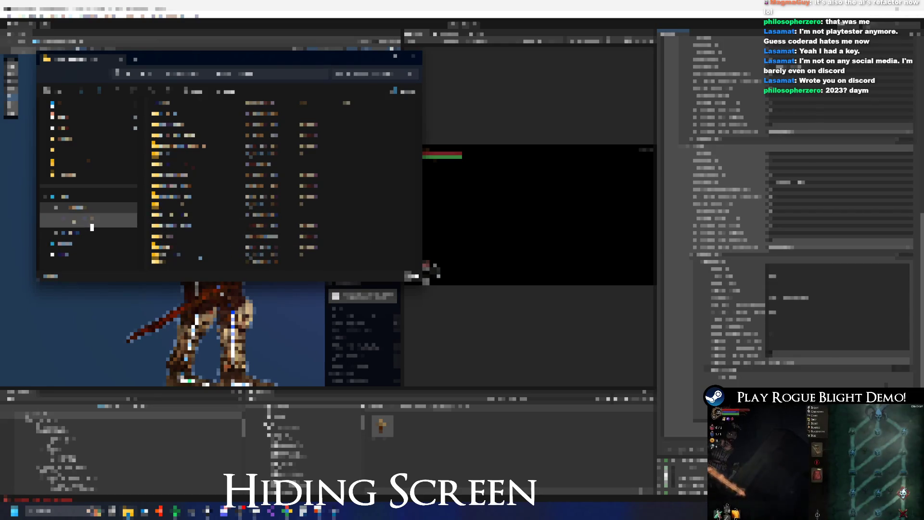
left_click(98, 219)
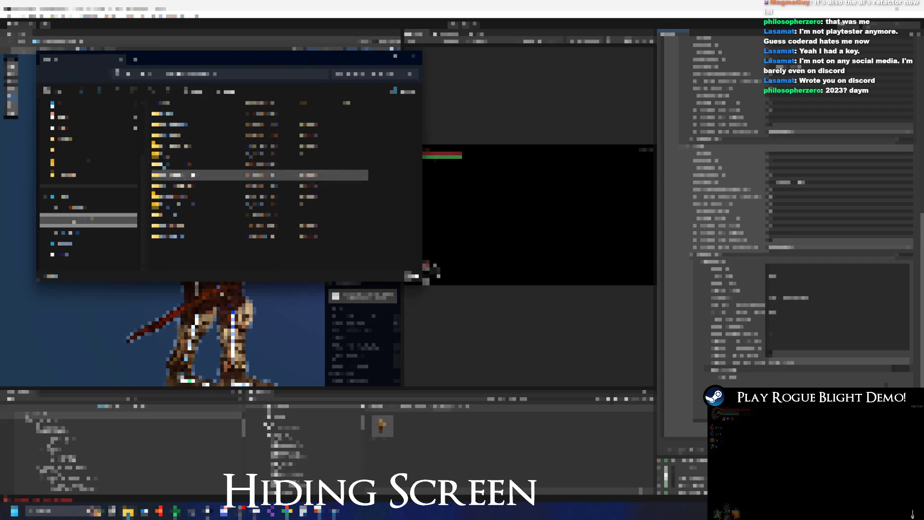
double_click(193, 175)
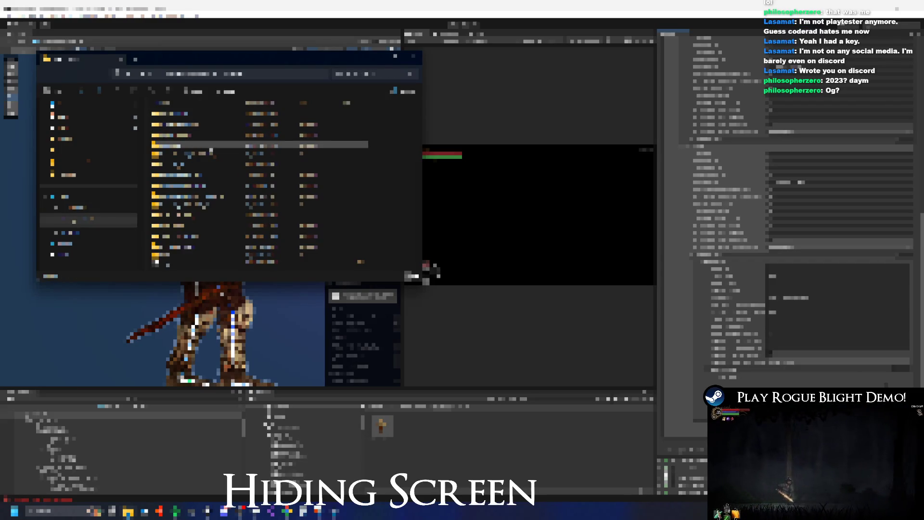
double_click(182, 136)
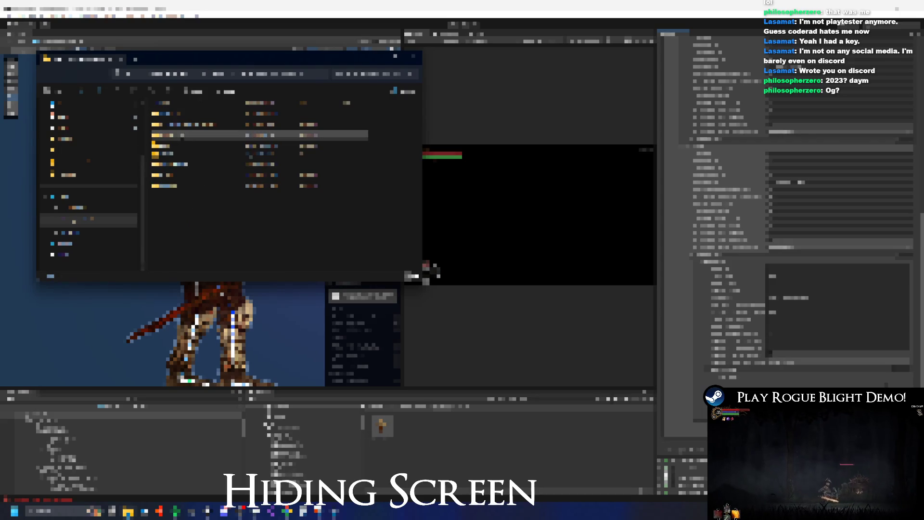
double_click(200, 167)
double_click(182, 188)
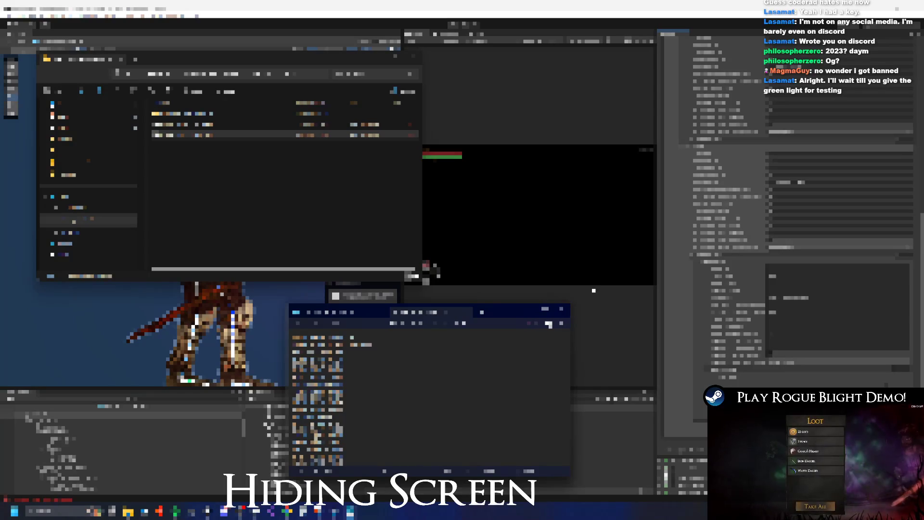
left_click(561, 309)
left_click(427, 268)
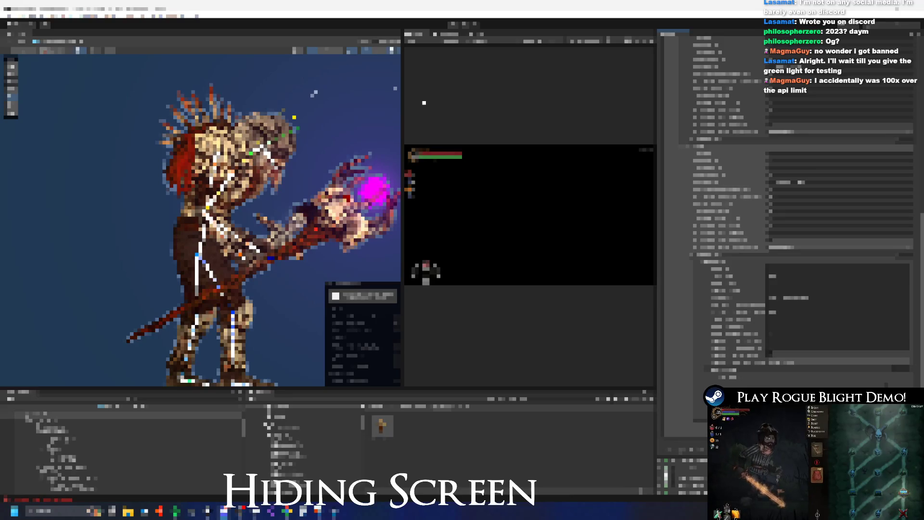
Step: Cycle through the open windows, maximise and close the stray dark window, then return to Unity
key("alt+Tab")
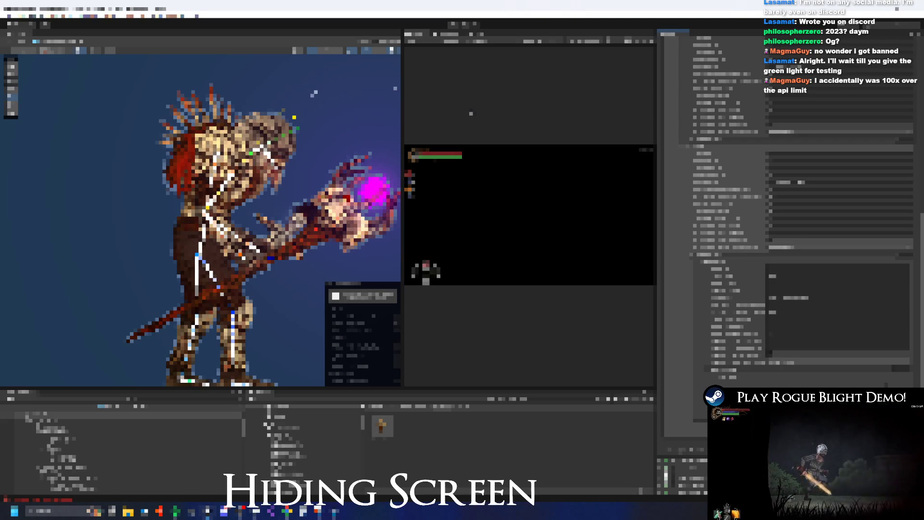
key("alt+Tab")
key("Right")
key("Down")
key("Delete")
left_click(573, 295)
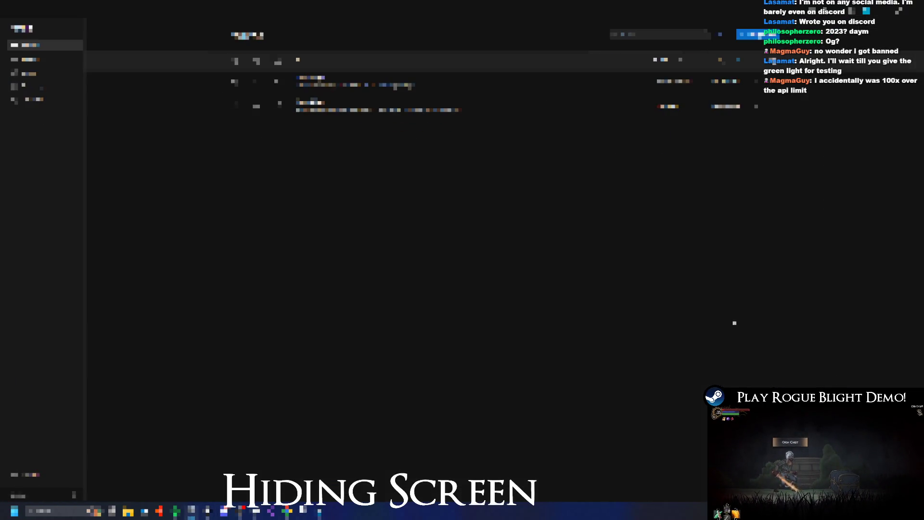
left_click(914, 9)
key("alt+Tab")
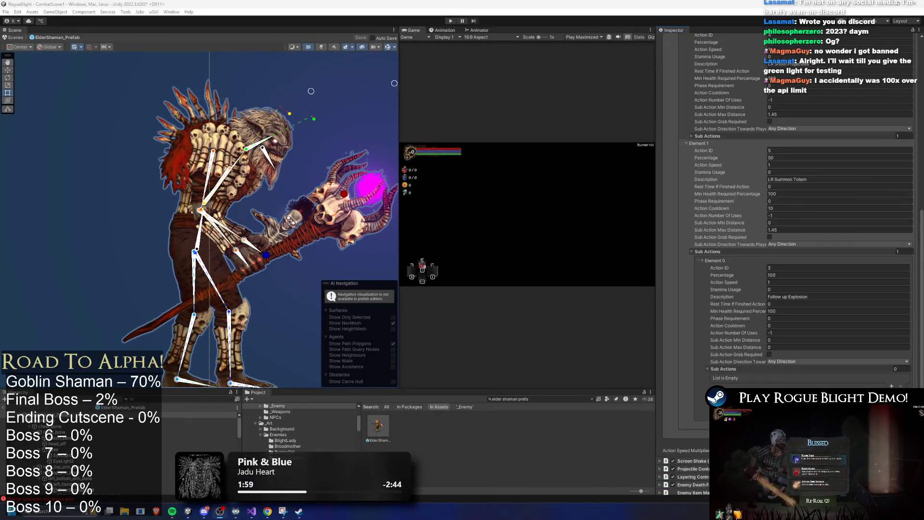
left_click(776, 63)
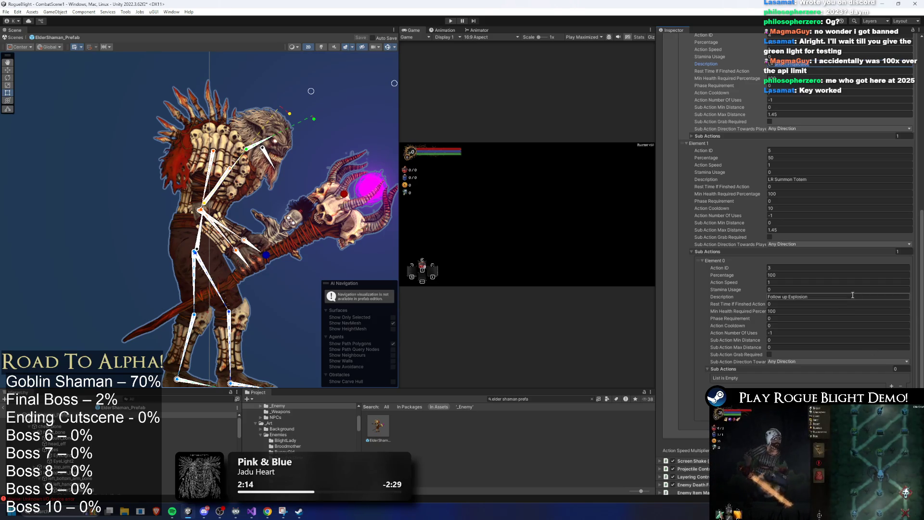
scroll(845, 210, "down", 5)
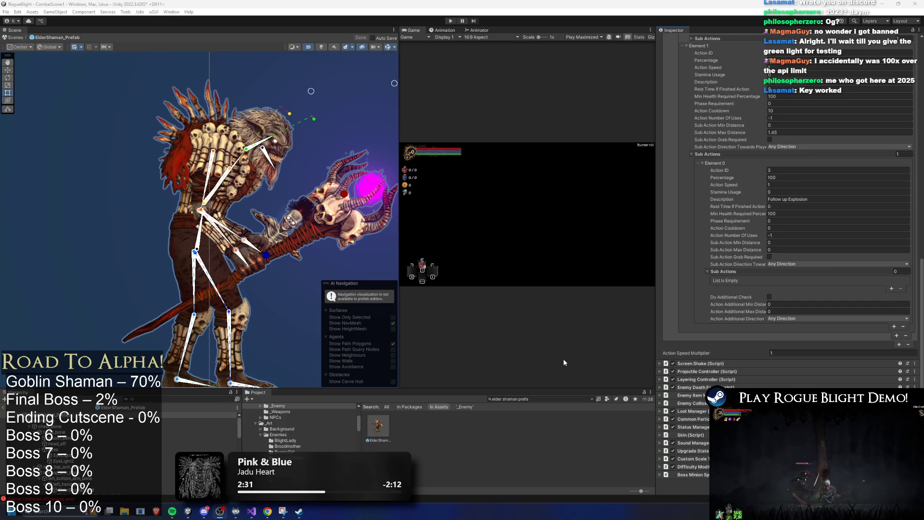
scroll(205, 207, "down", 2)
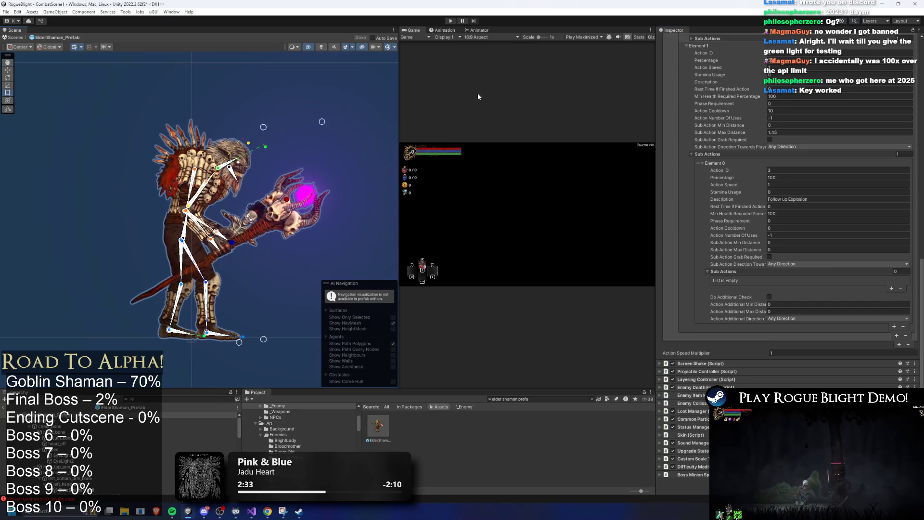
mouse_move(400, 103)
left_mouse_down()
mouse_move(313, 103)
mouse_move(345, 103)
left_mouse_up()
Step: Step through the ElderShaman bones from mouth_bone to ParticlePosition, select the ElderShaman_Prefab root, and start a totem search
left_click(94, 422)
key("Down")
key("Down")
key("Down")
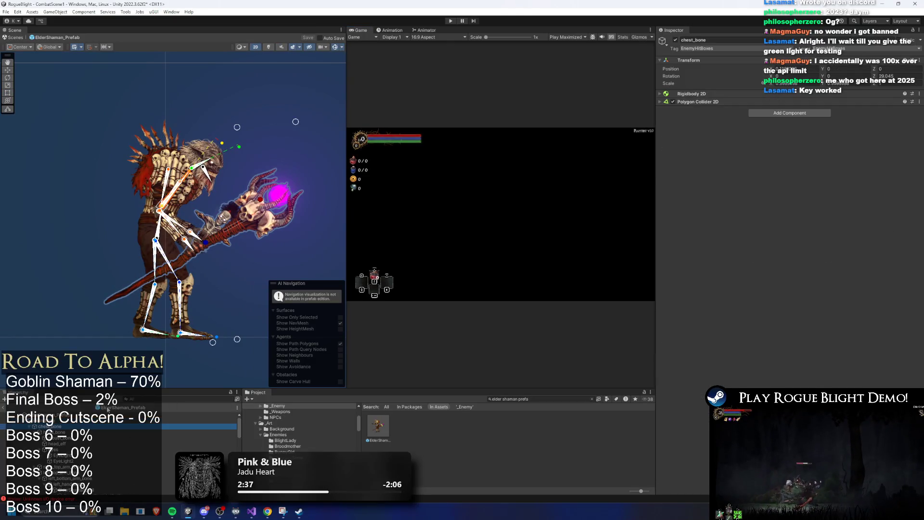
key("Down")
key("Down")
key("Down")
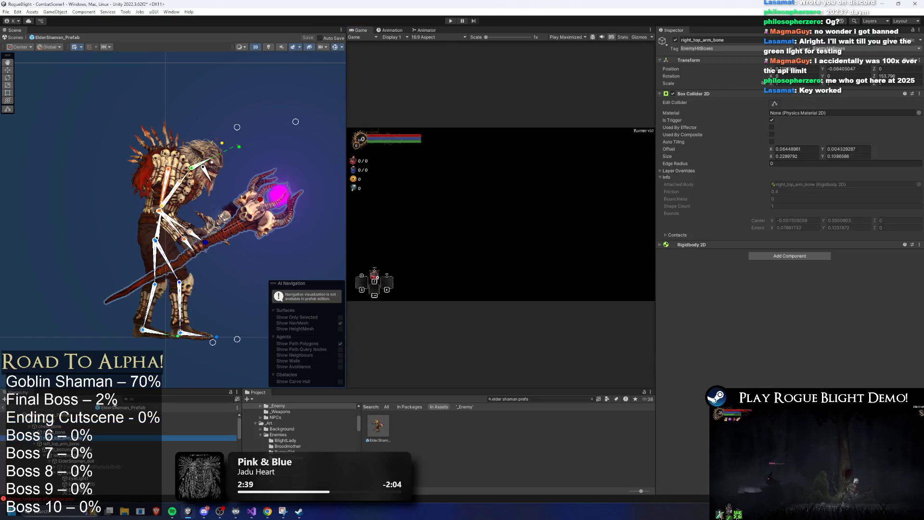
key("Up")
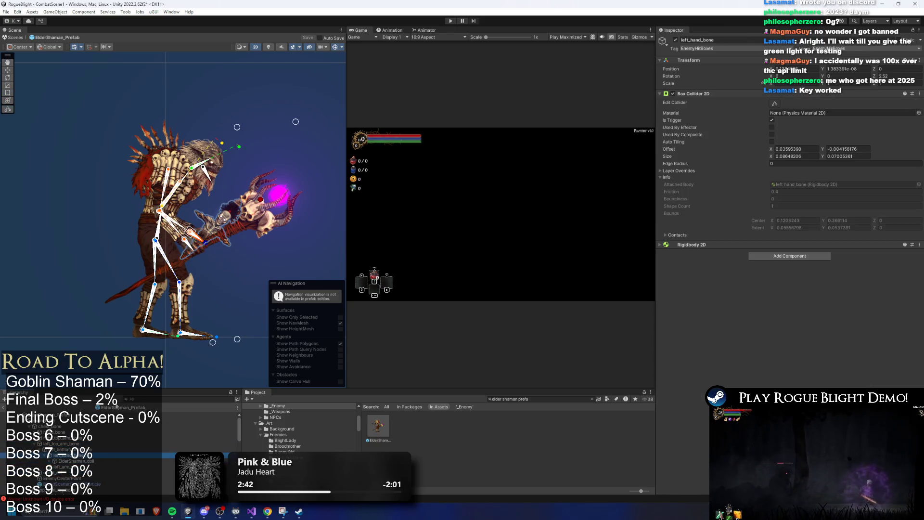
key("Left")
key("Left")
key("Left")
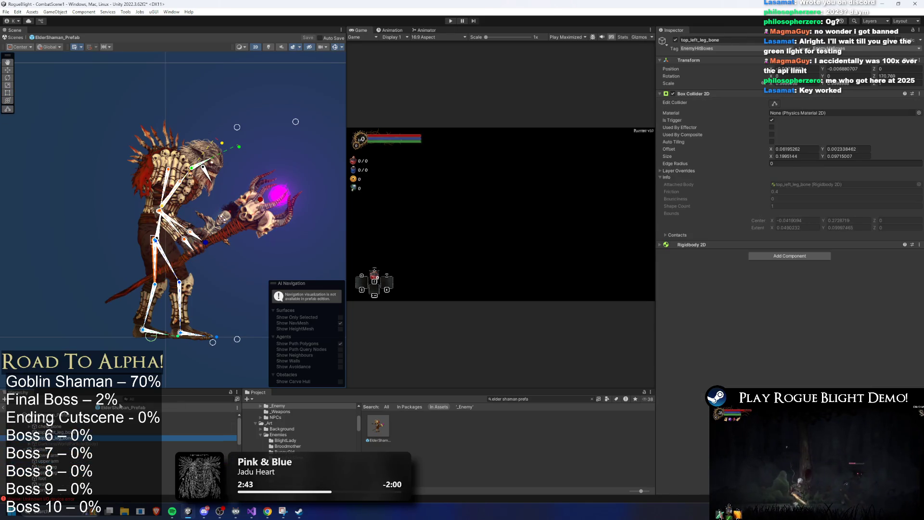
key("Down")
key("Down")
key("Down")
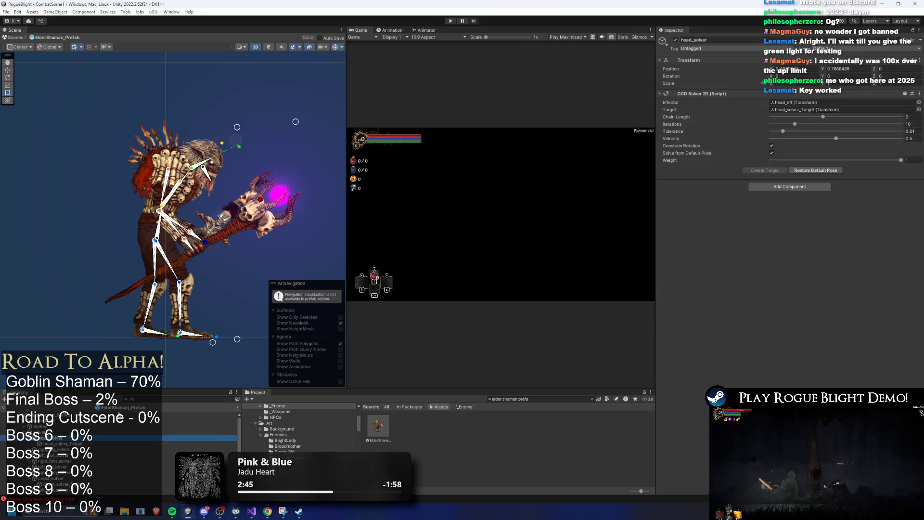
key("Down")
key("Down")
key("Down")
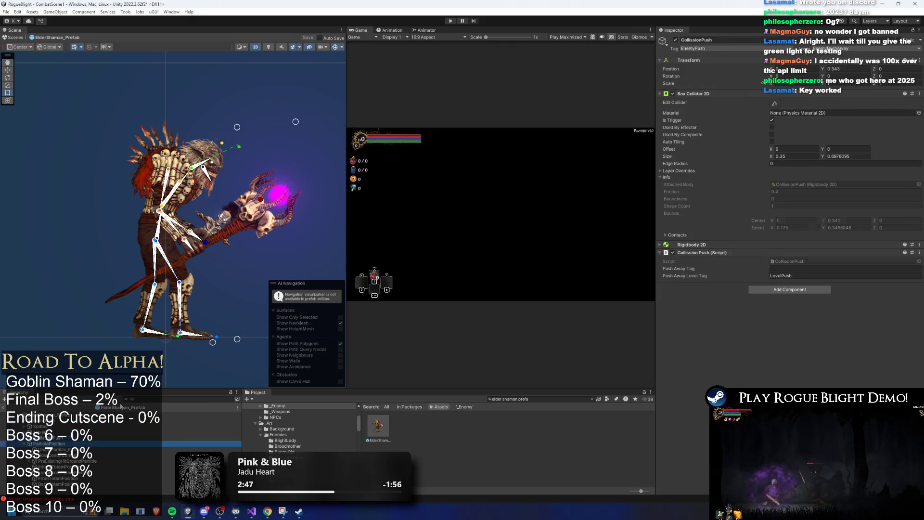
key("Up")
key("Up")
key("Up")
left_click(127, 410)
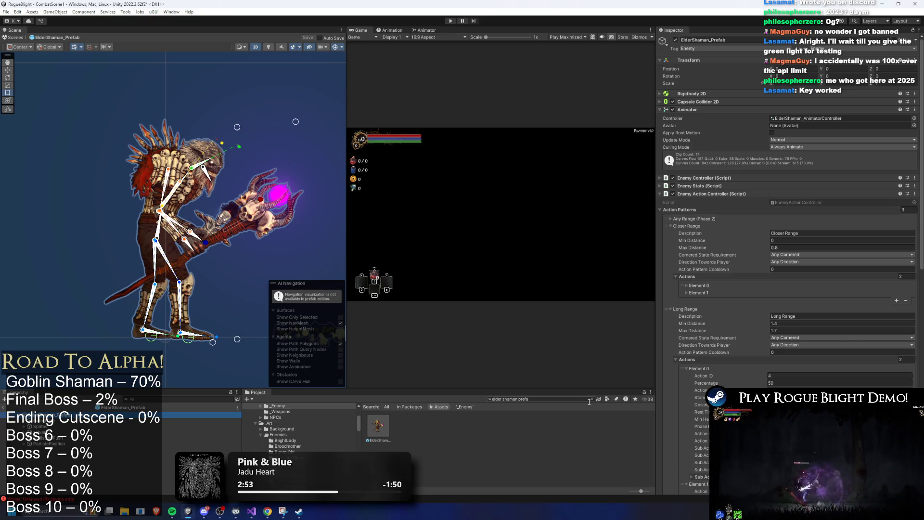
type("totem")
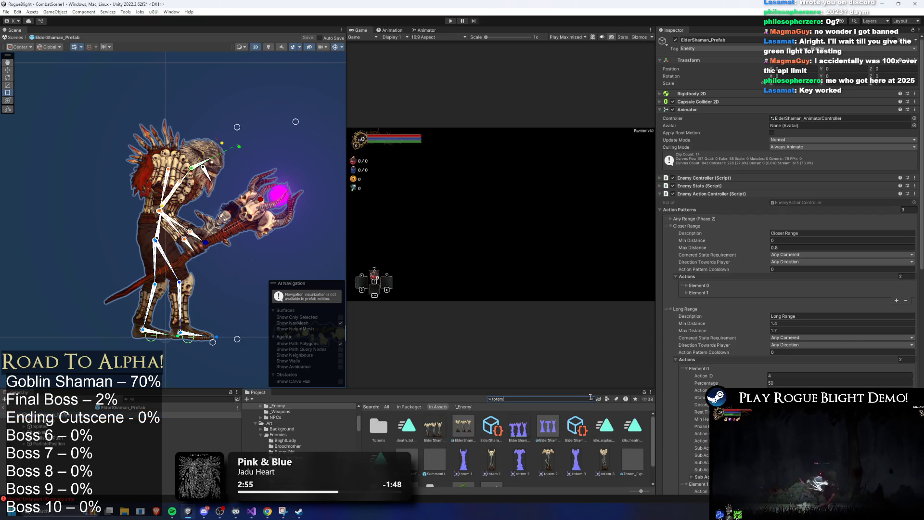
type(" prefa")
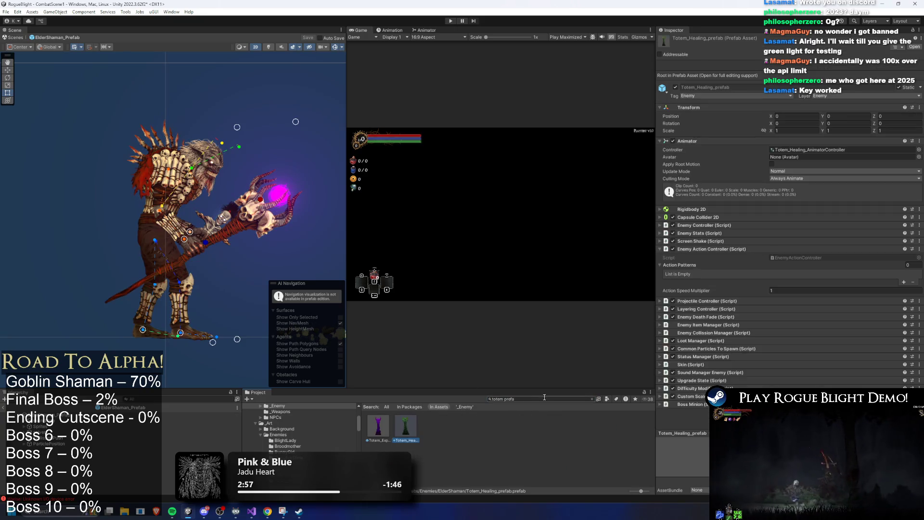
Step: Set Totem_Explosive_prefab's Enemy Stats Health to 30 current and 30 maximum, then save
key("BackSpace")
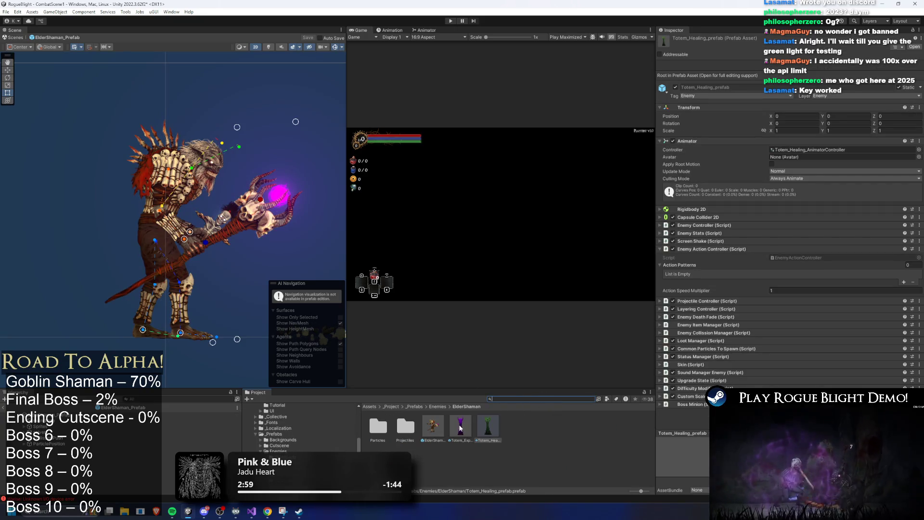
left_click(460, 427)
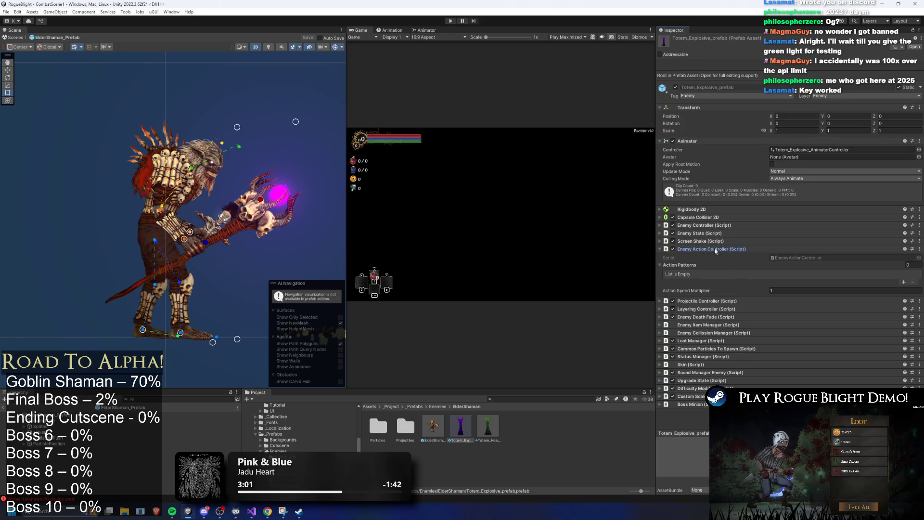
left_click(701, 233)
scroll(789, 342, "down", 3)
type("3")
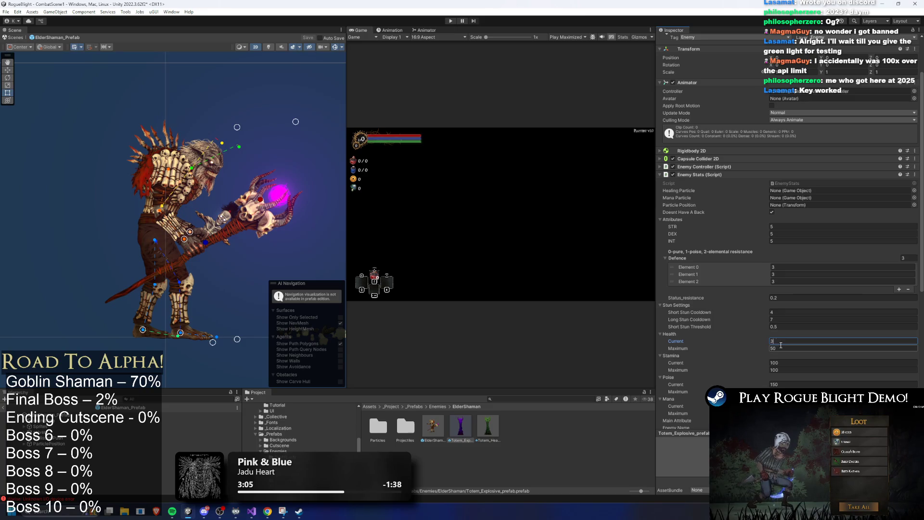
type("0")
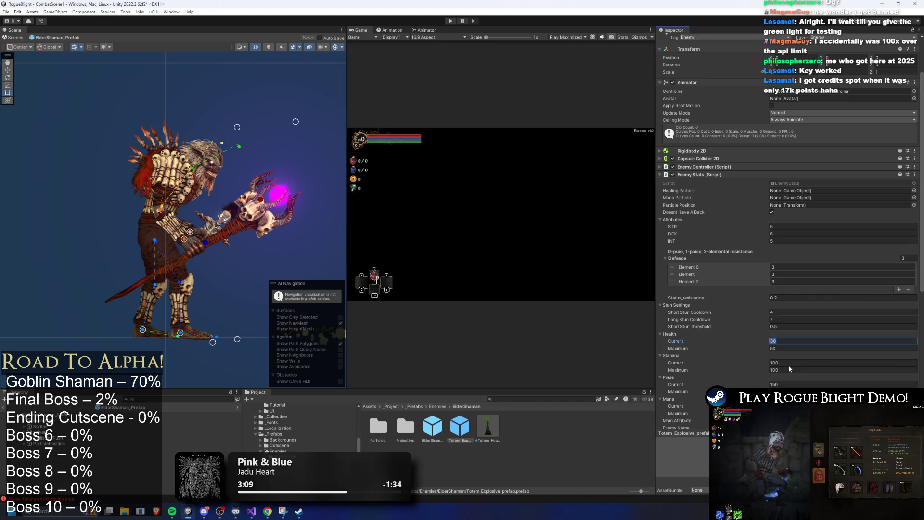
left_click(795, 348)
type("30")
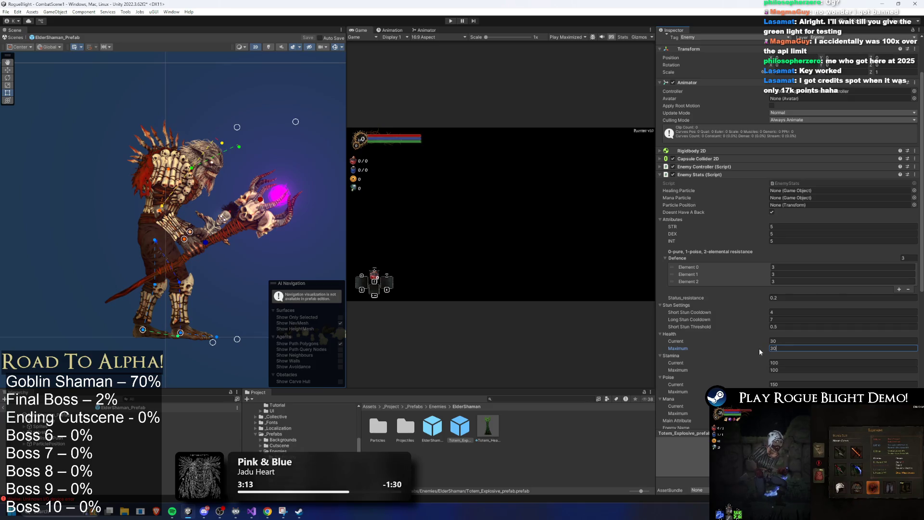
key("ctrl+s")
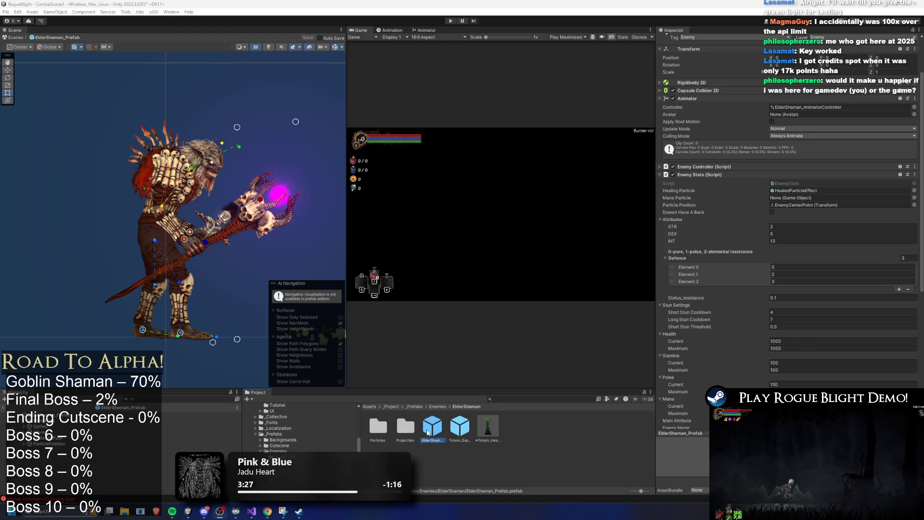
Step: Compare the totem and ElderShaman stats, then set Totem_Healing_prefab's Health to 30/30 and save
scroll(861, 326, "down", 5)
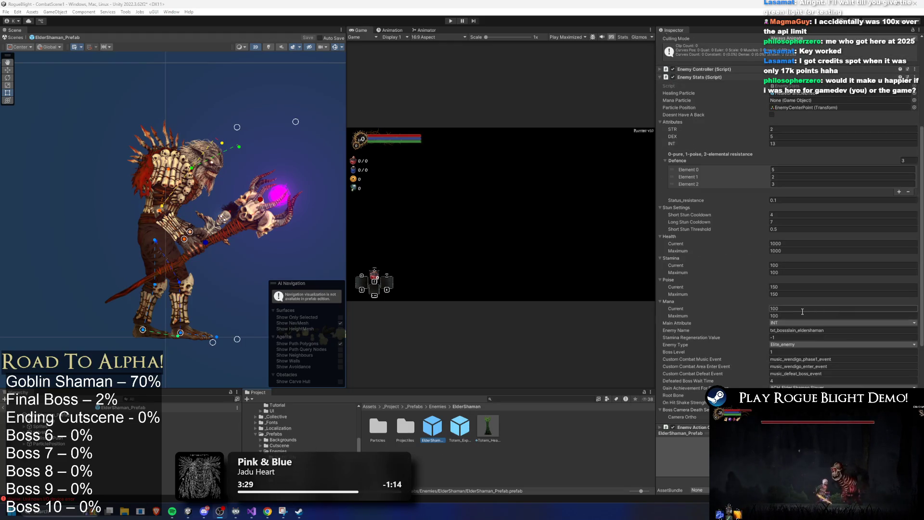
scroll(862, 326, "down", 7)
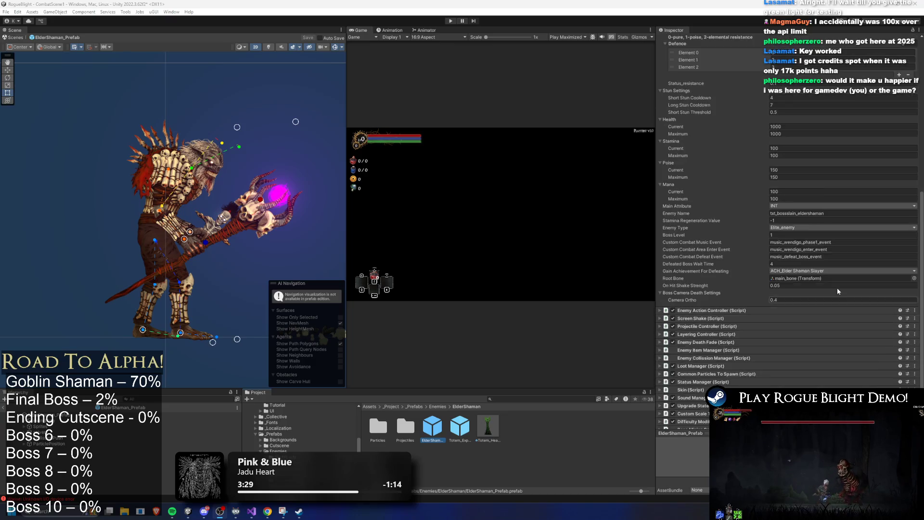
left_click(471, 426)
left_click(432, 426)
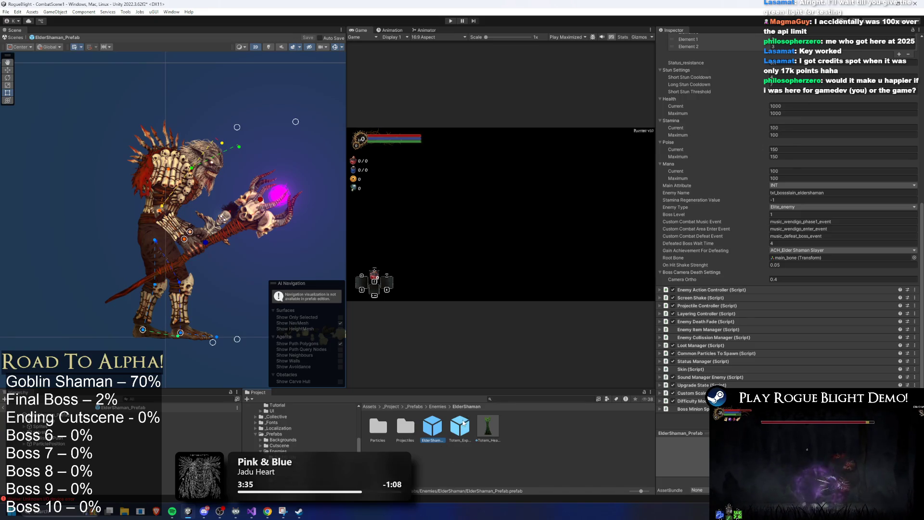
left_click(487, 426)
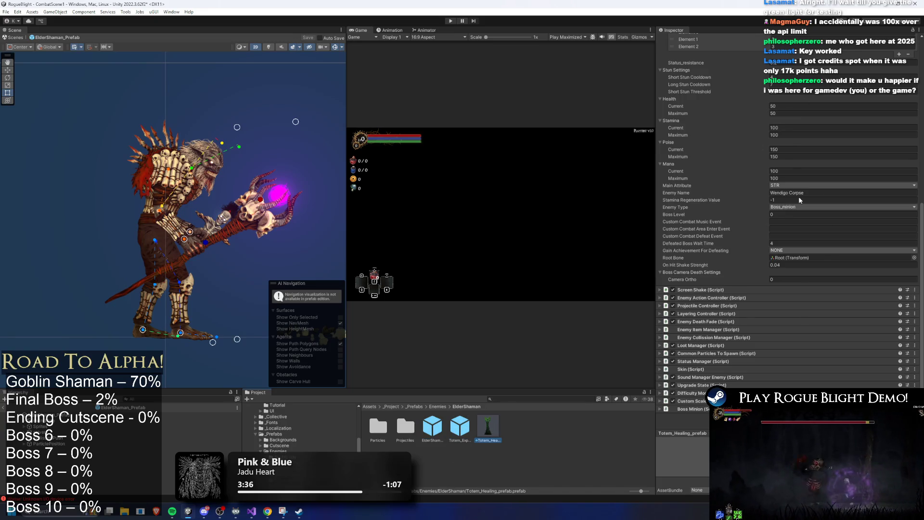
left_click(788, 112)
type("30")
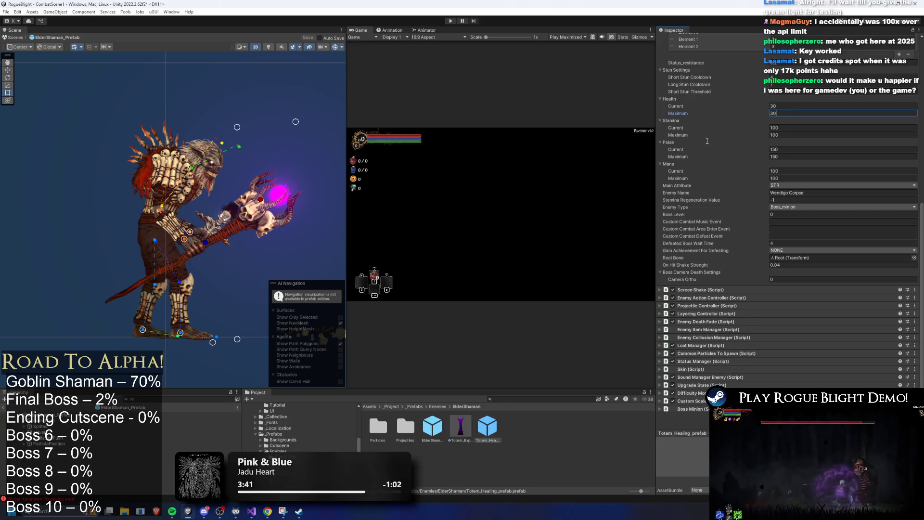
key("ctrl+s")
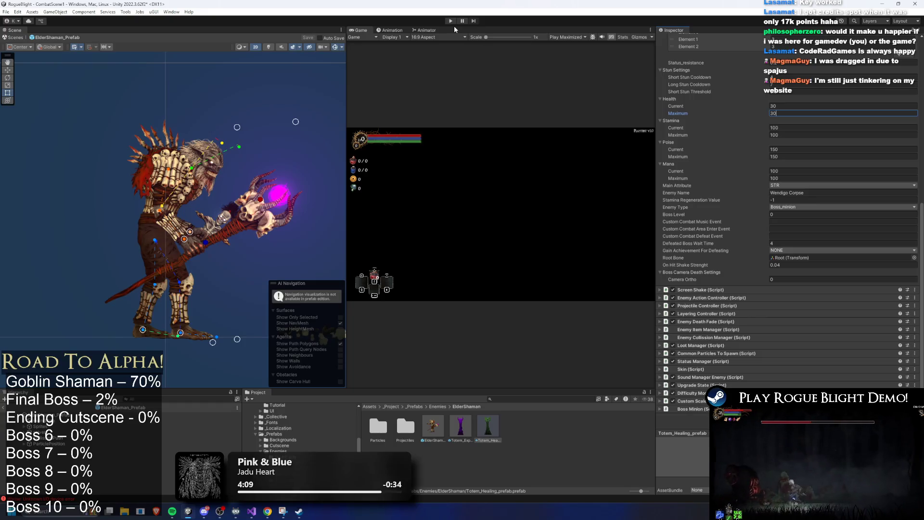
Step: Commit the maximum health edit and enter Play mode past the unwanted modifications warning
left_click(513, 28)
left_click(451, 21)
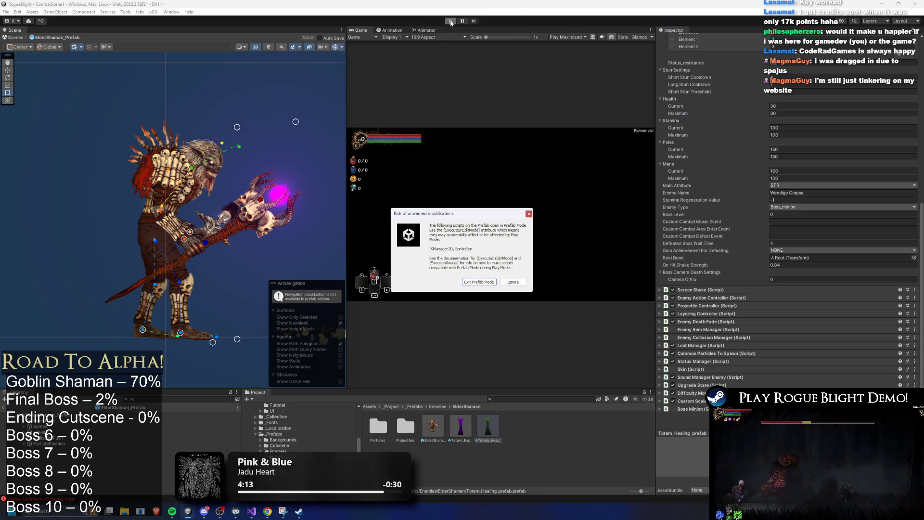
key("Escape")
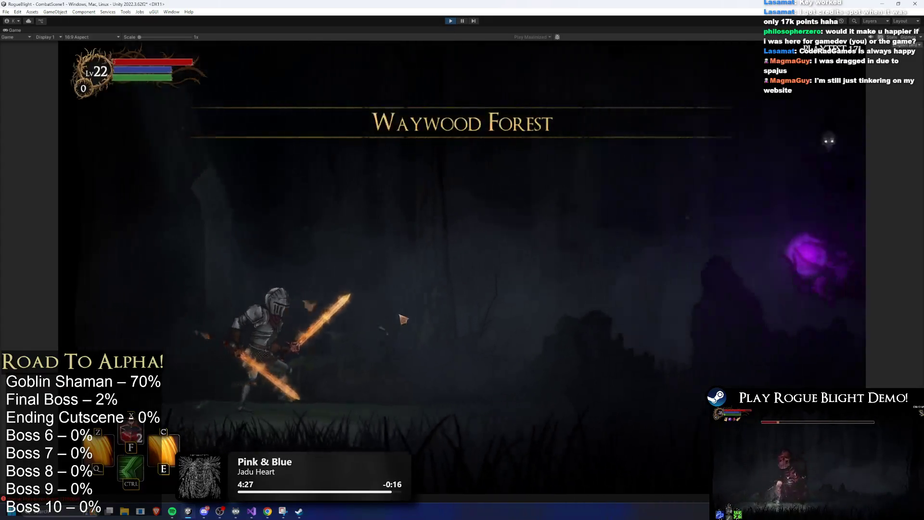
Step: Close in on the Elder Shaman, slashing it and its skull minions and using the fiery swirl skill
key("d")
left_click(626, 362)
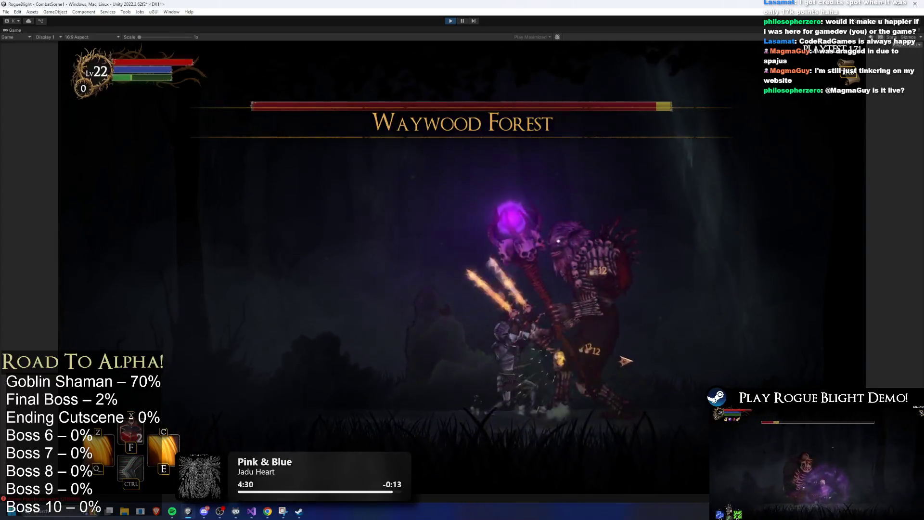
key("a")
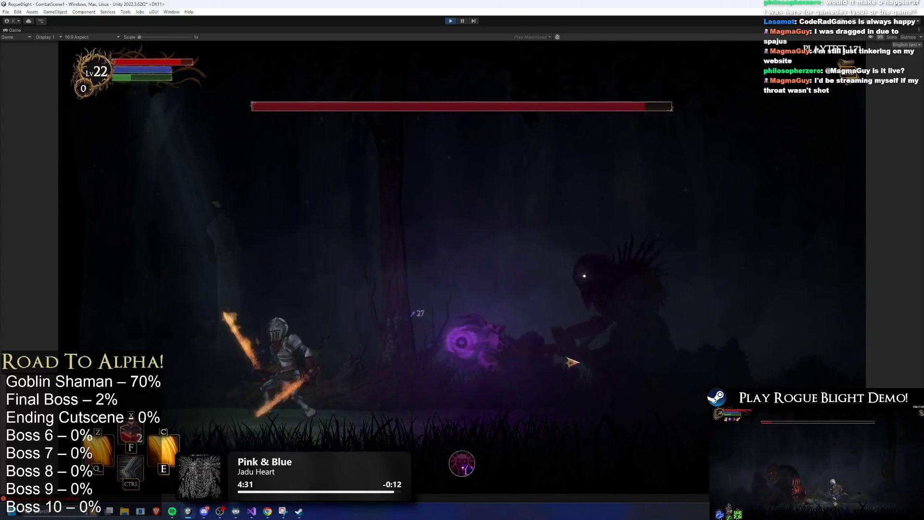
key("d")
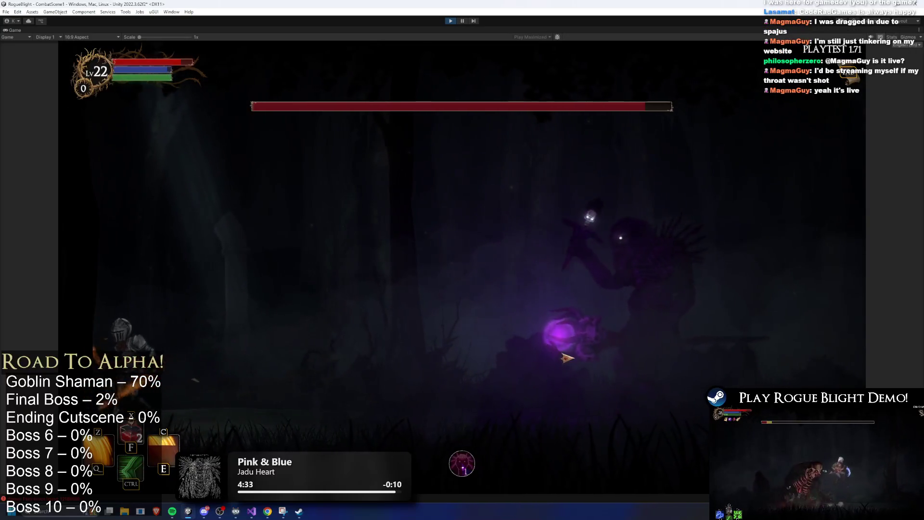
left_click(568, 359)
key("d")
left_click(568, 357)
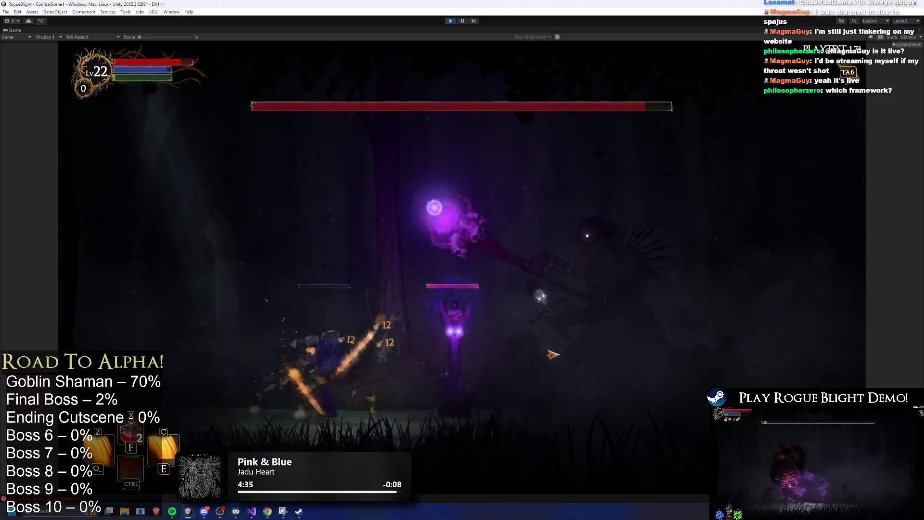
key("d")
left_click(553, 354)
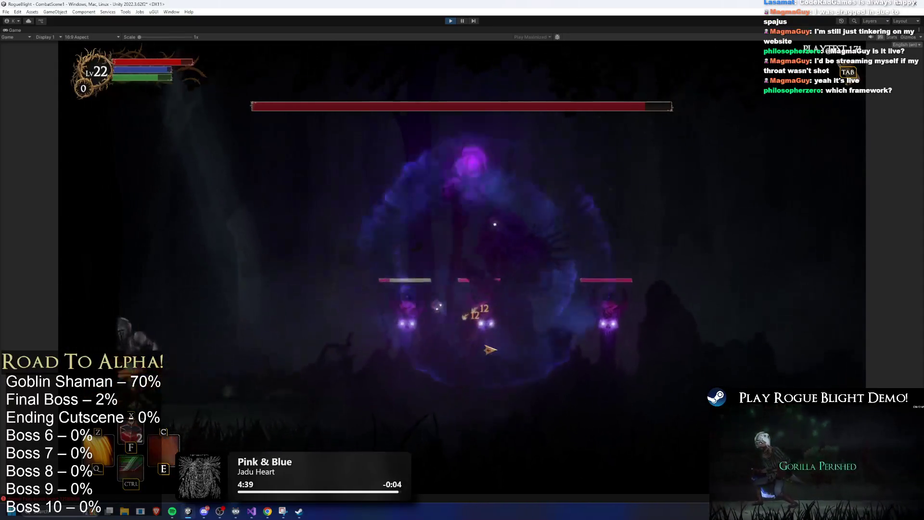
key("e")
key("a")
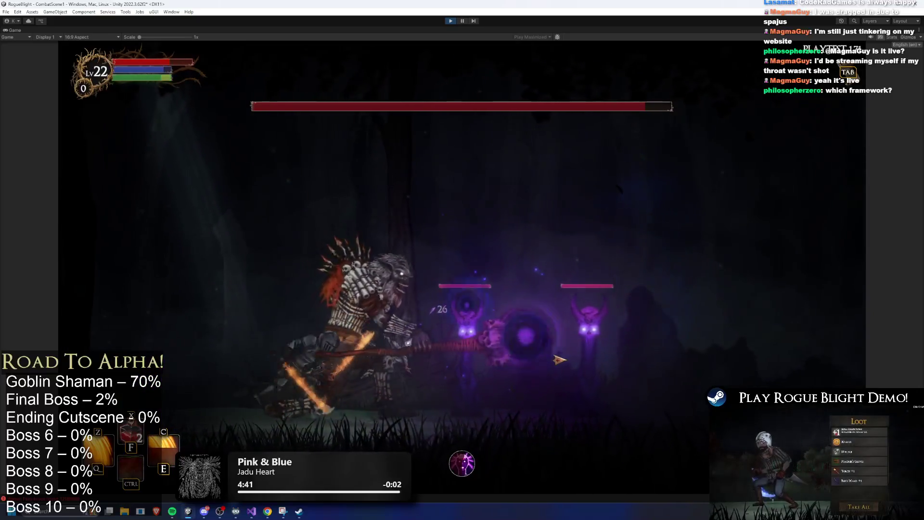
Step: Trade blows with the boss, dashing in and hitting it with repeated fiery spin attacks
left_click(559, 359)
key("d")
left_click(559, 358)
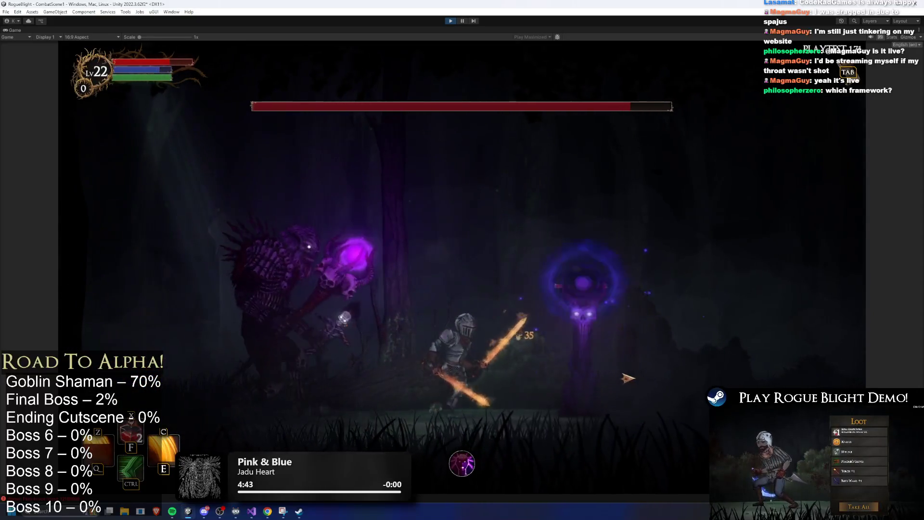
key("d")
left_click(629, 378)
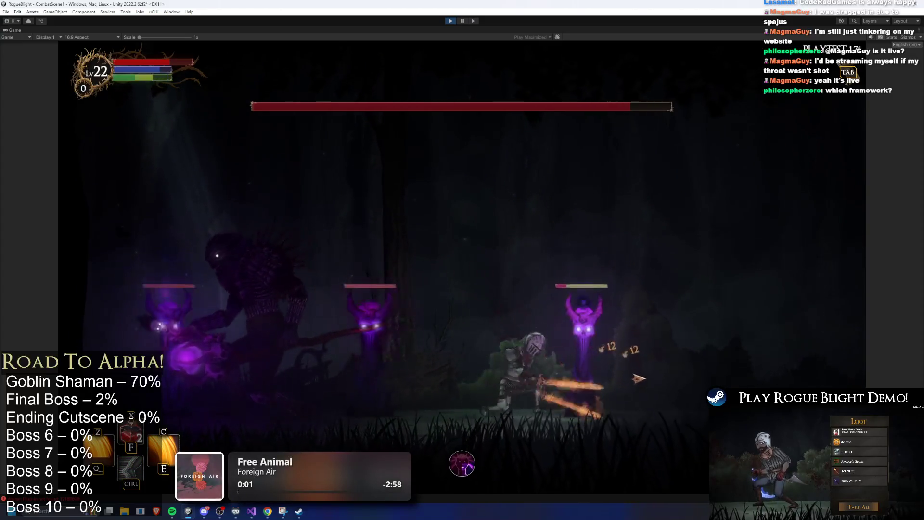
key("a")
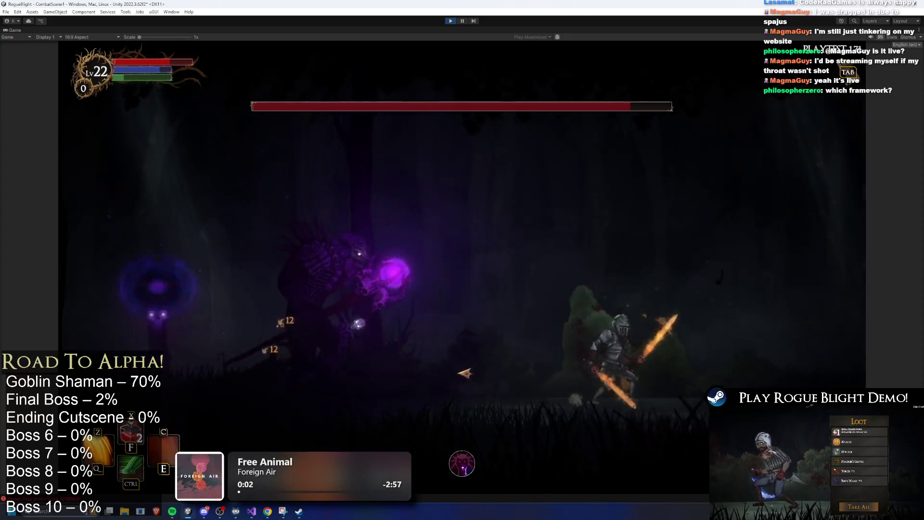
key("e")
key("ctrl")
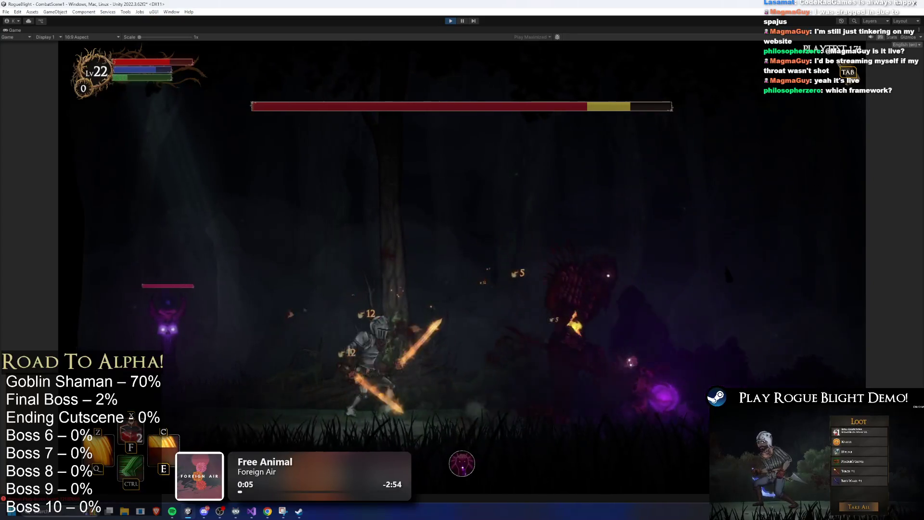
left_click(677, 383)
left_click(492, 349)
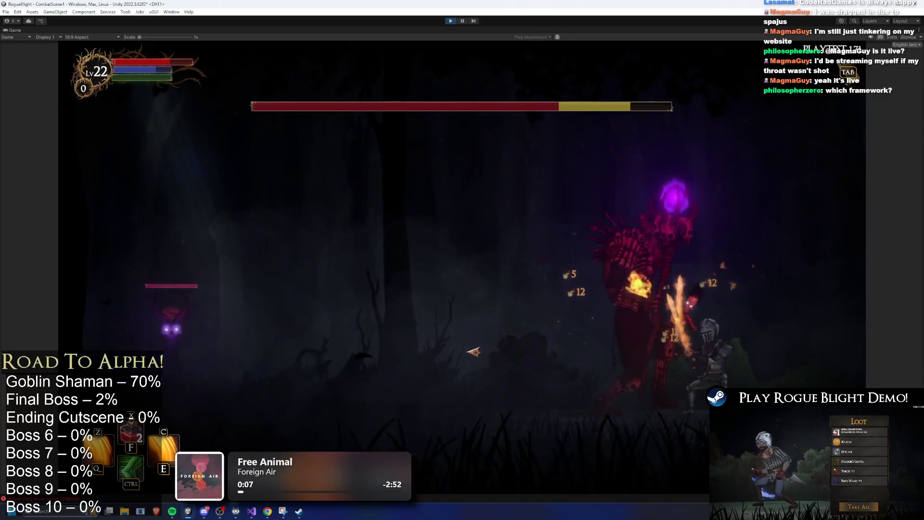
key("e")
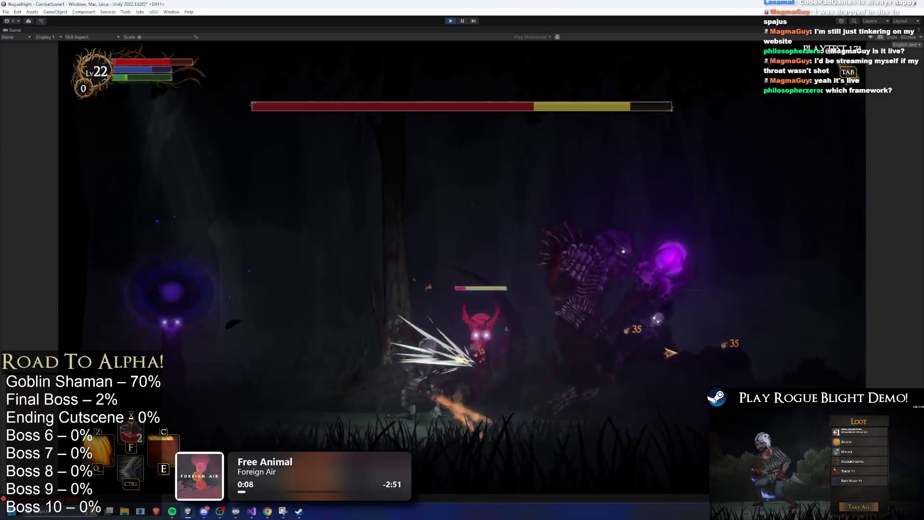
Step: Circle to the boss's right, launch the fiery vortex, and slash and dash past the spirits
key("d")
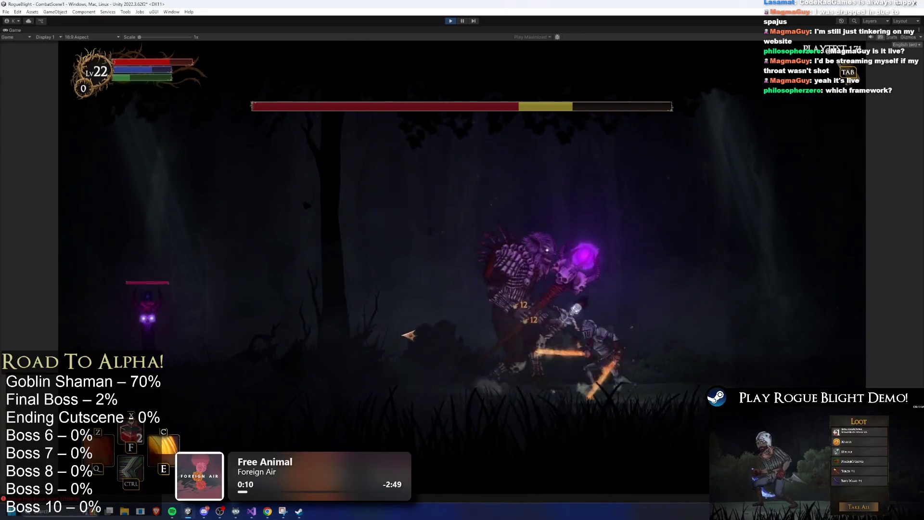
key("z")
key("c")
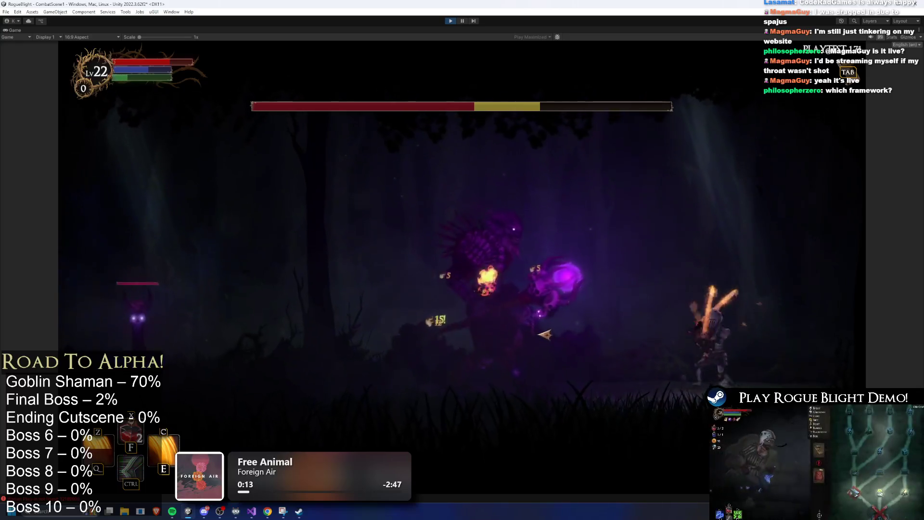
left_click(544, 335)
key("a")
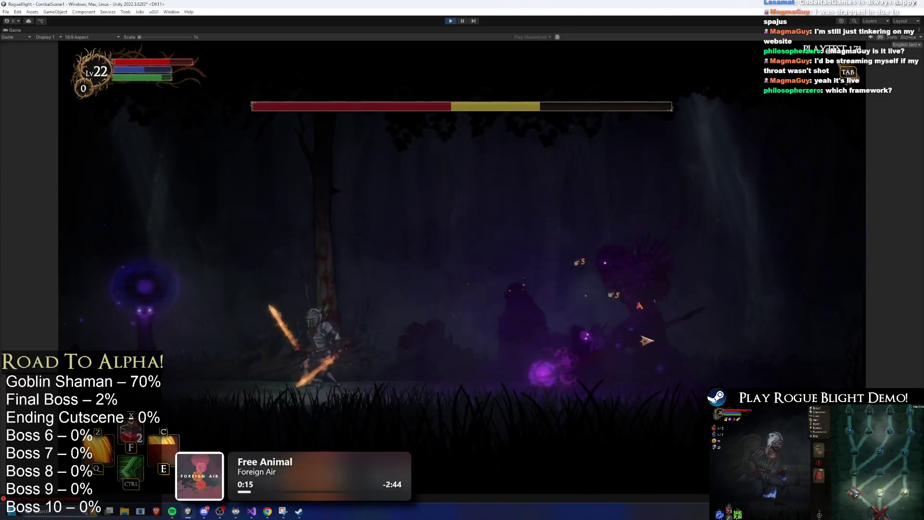
left_click(375, 332)
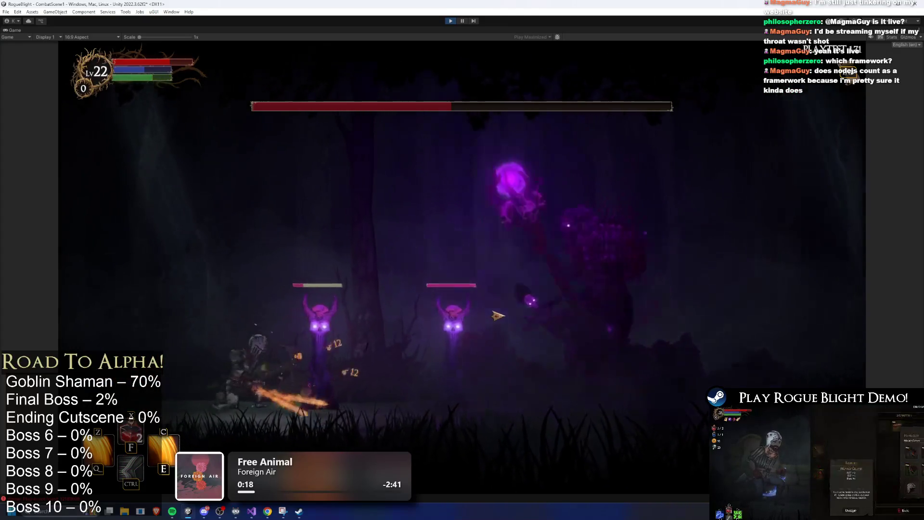
key("ctrl")
left_click(533, 316)
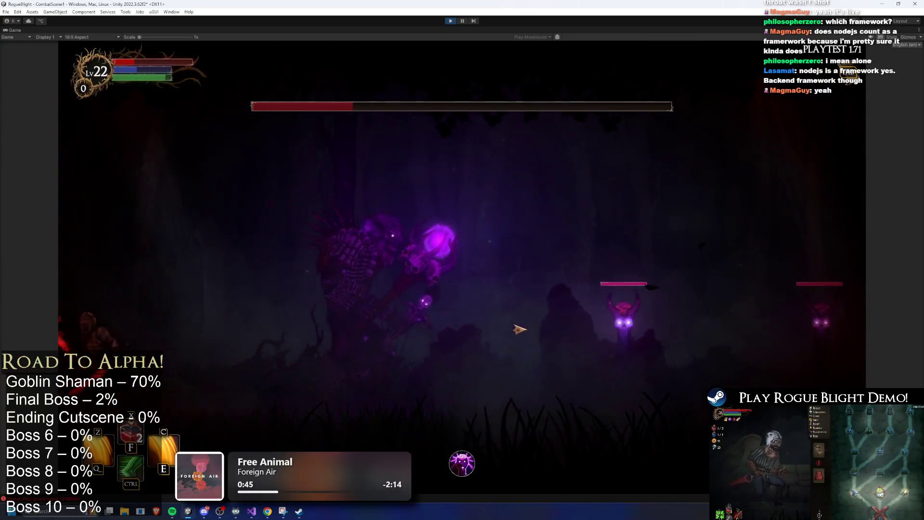
Step: Heal with a potion and the F1 cheat, then stop Play mode
key("f")
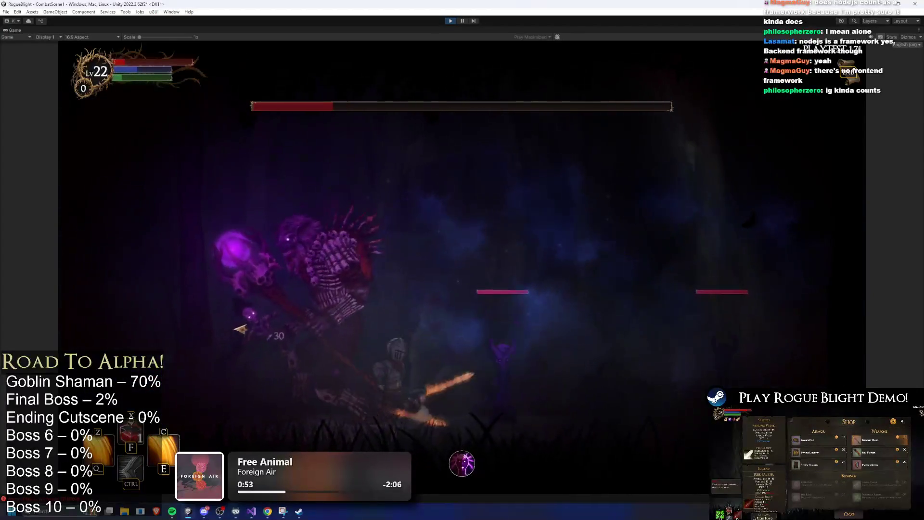
key("F1")
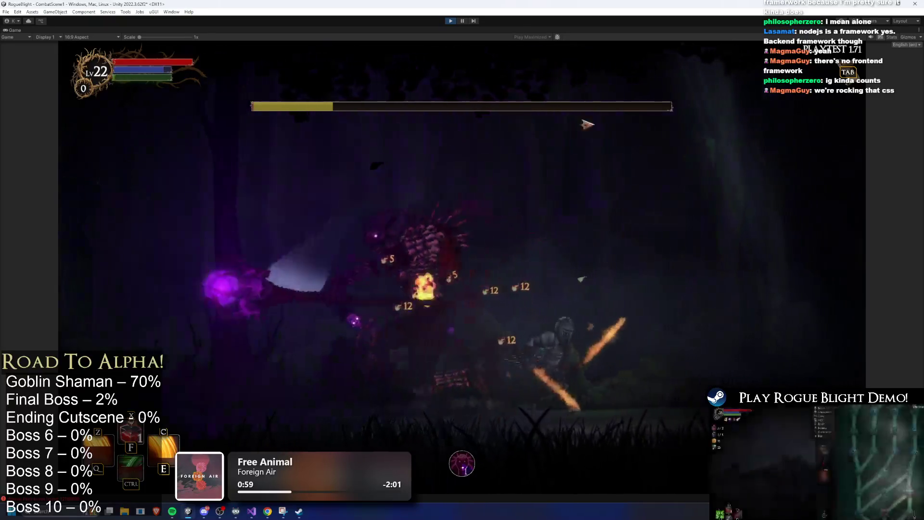
left_click(451, 21)
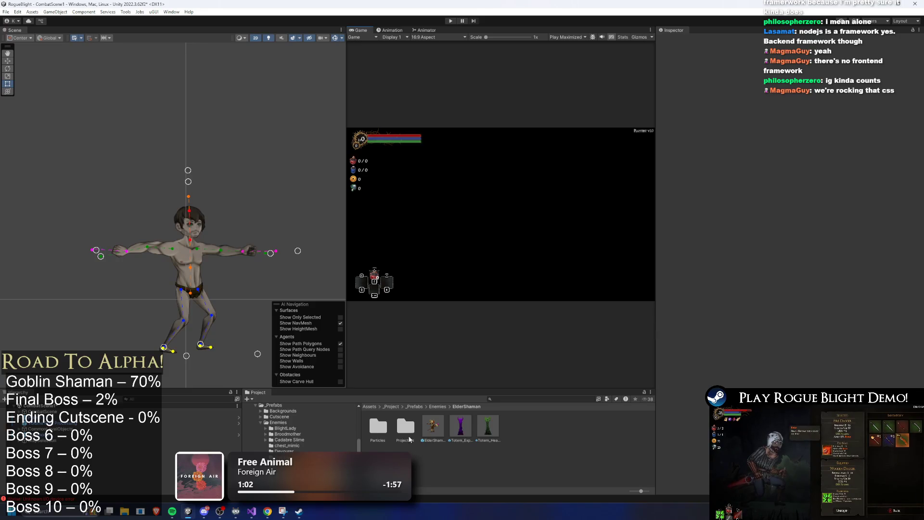
Step: Drop both totems' Health to 20 current and maximum, save each, and start Play mode
left_click(460, 427)
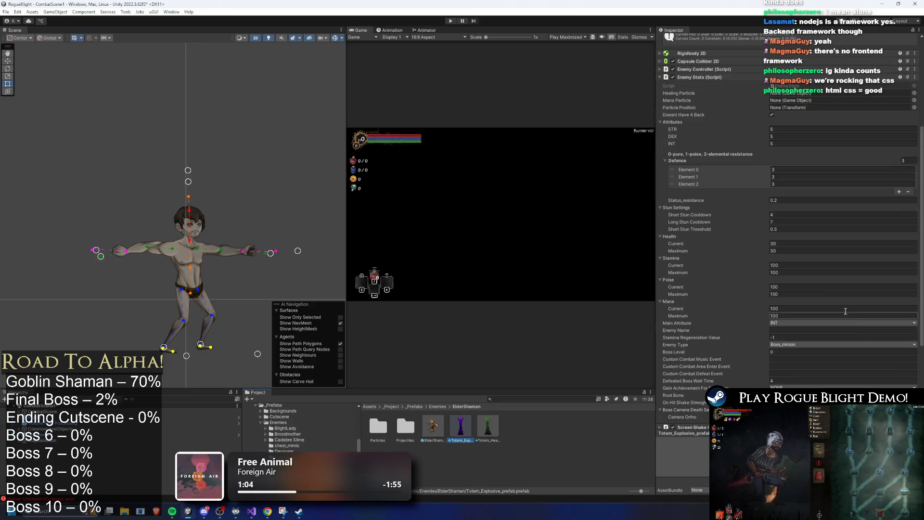
scroll(786, 222, "down", 3)
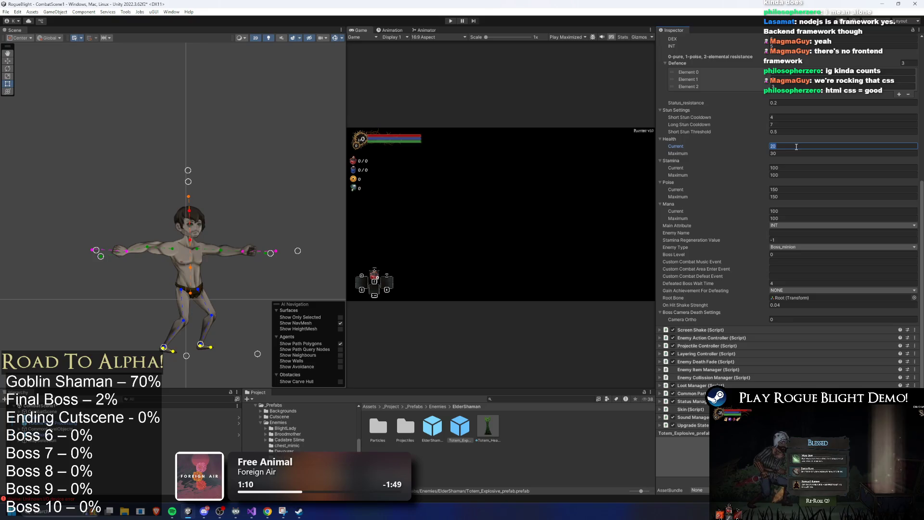
left_click(785, 154)
type("20")
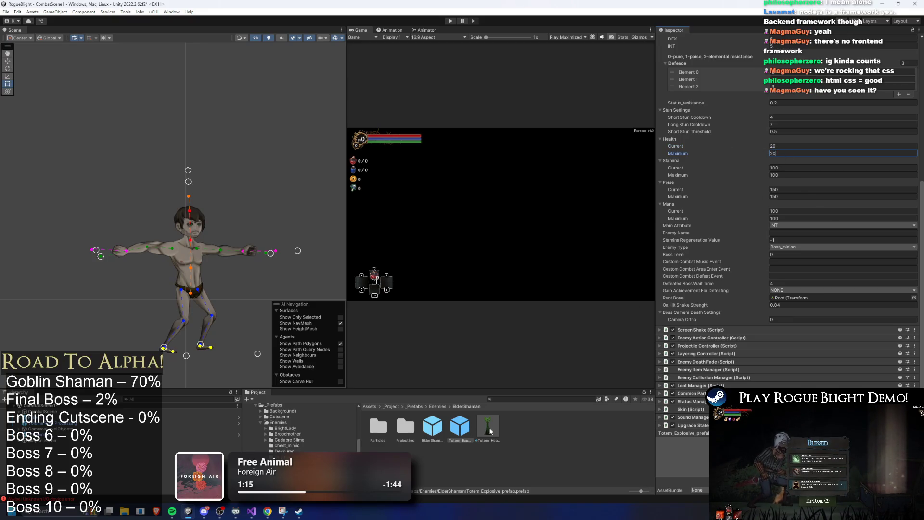
key("ctrl+s")
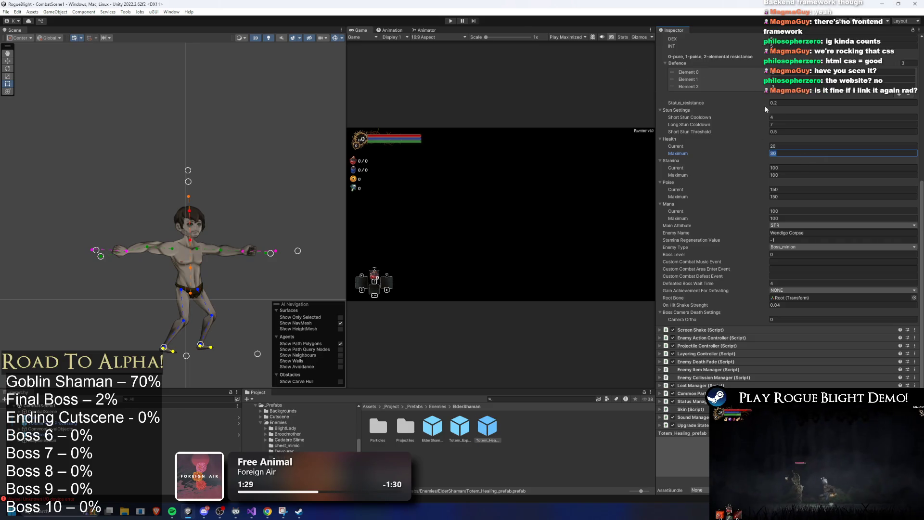
key("ctrl+s")
type("20")
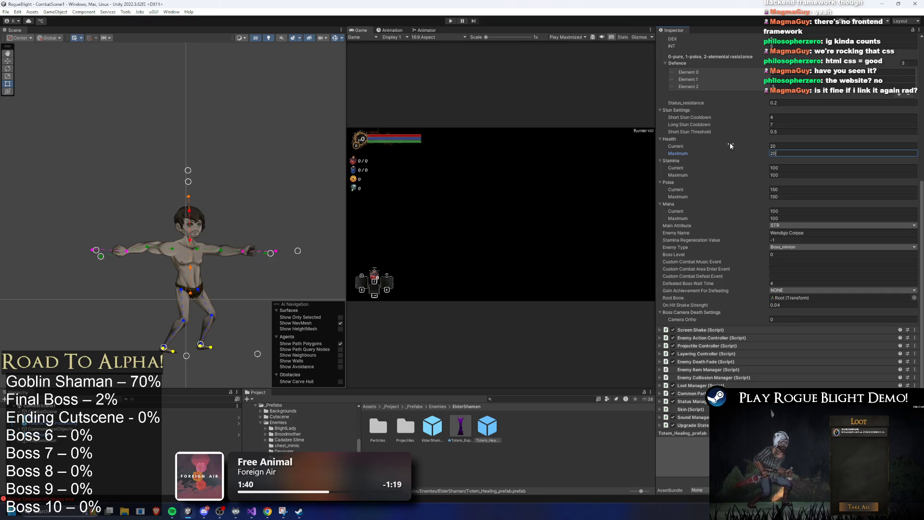
left_click(452, 21)
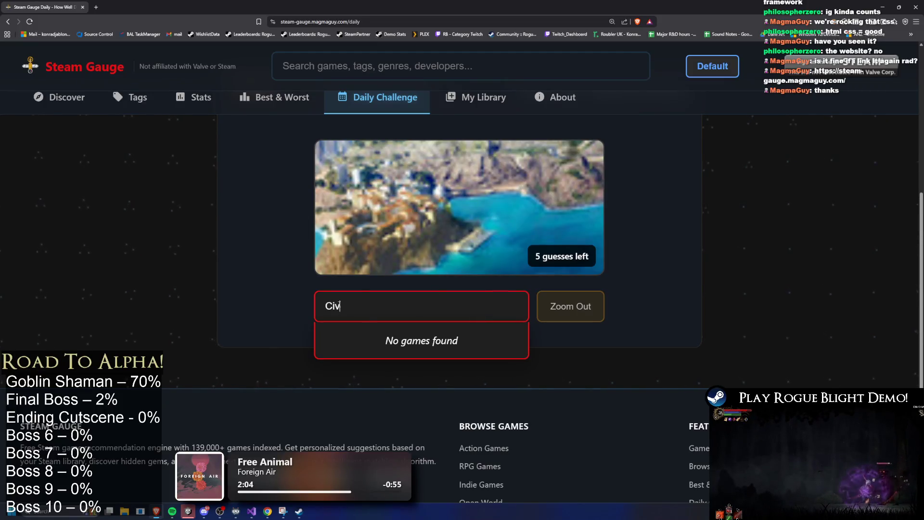
Step: Clear the partial guess and correct its spelling to 'civilization' from the suggestions
key("BackSpace")
type("civilisation")
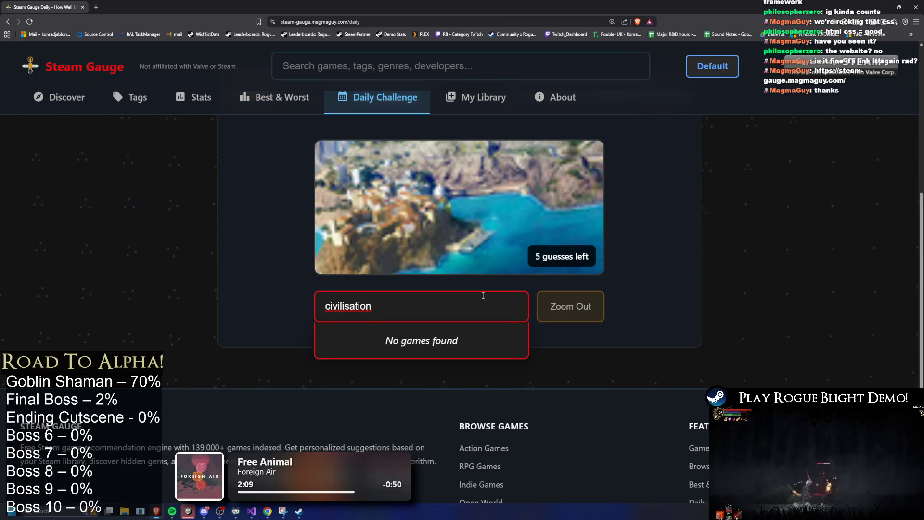
right_click(353, 310)
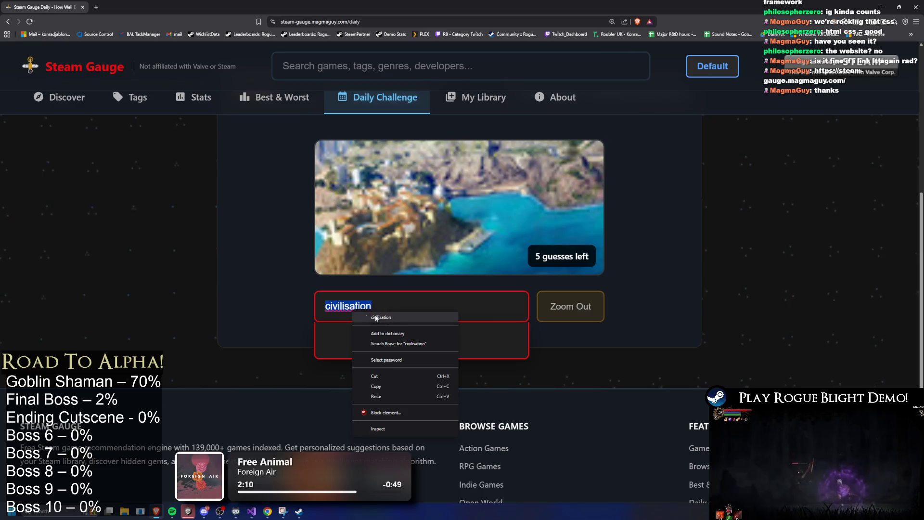
left_click(376, 318)
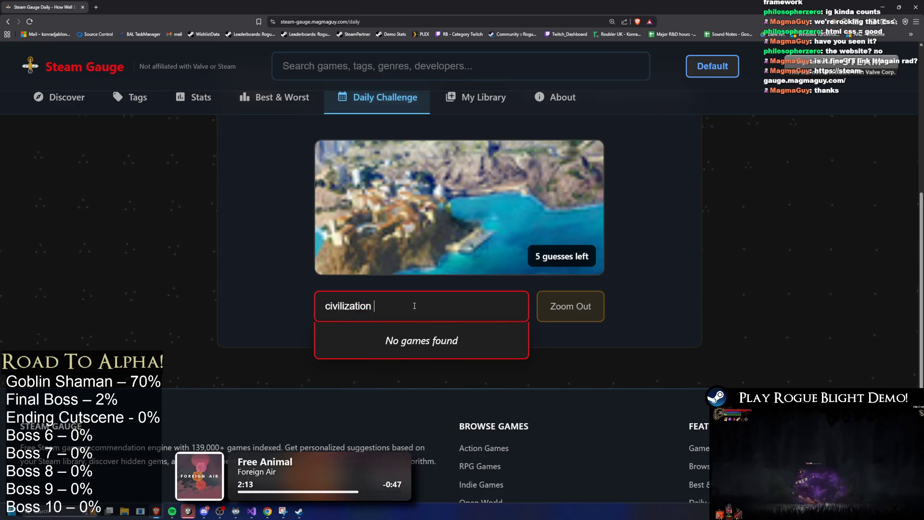
Step: Try the guesses 'Si', 'CiSr' and 'Sir', then skip a guess with Zoom Out
key("BackSpace")
key("BackSpace")
key("BackSpace")
type("Si")
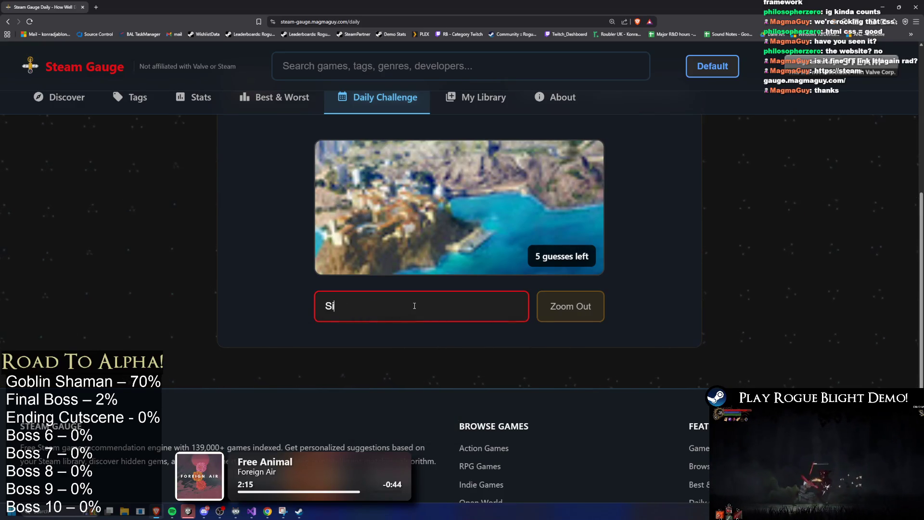
key("BackSpace")
key("BackSpace")
type("Ci")
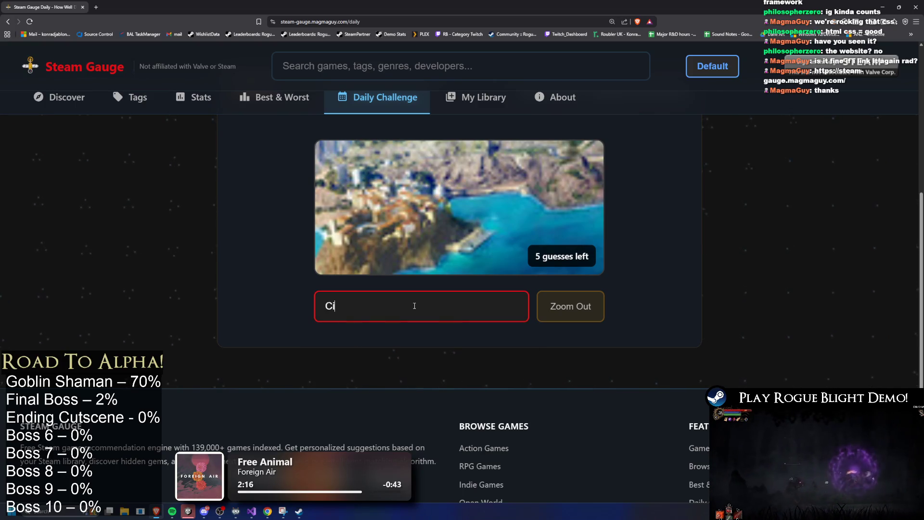
type("Se")
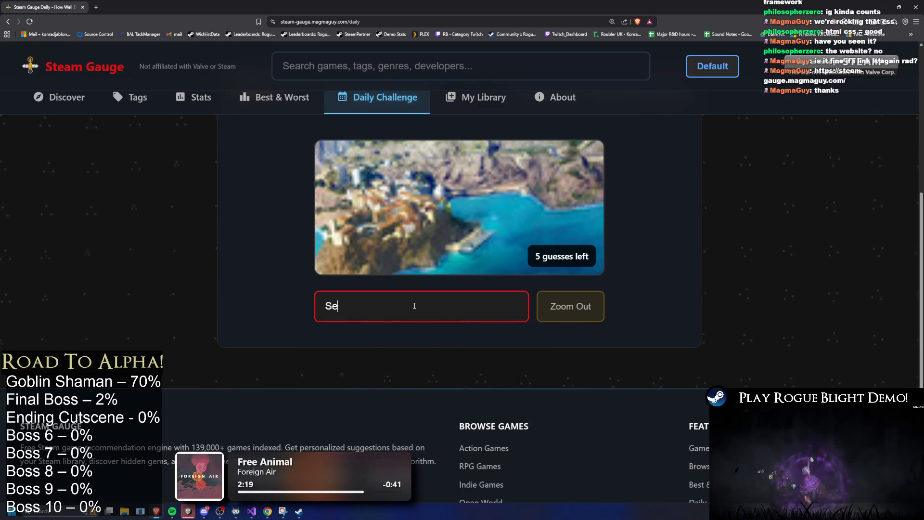
type("r")
key("BackSpace")
key("BackSpace")
key("BackSpace")
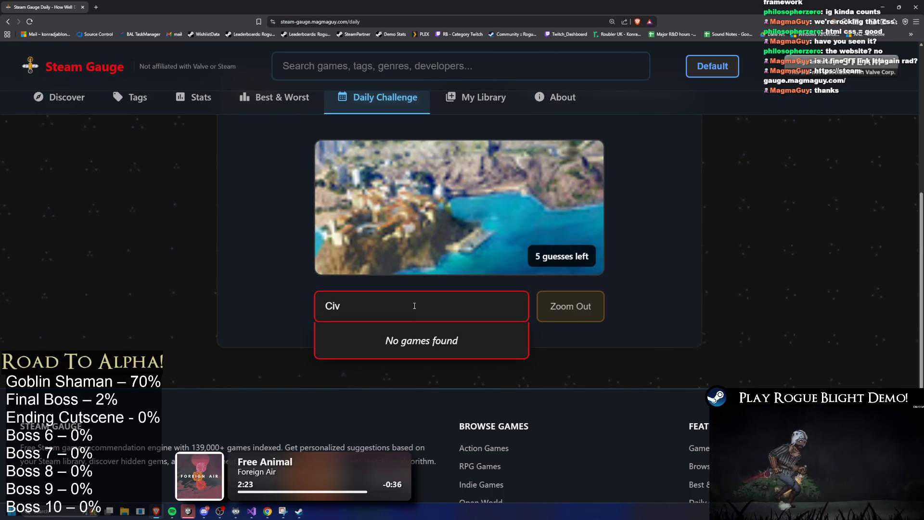
key("BackSpace")
key("BackSpace")
key("BackSpace")
type("Sir")
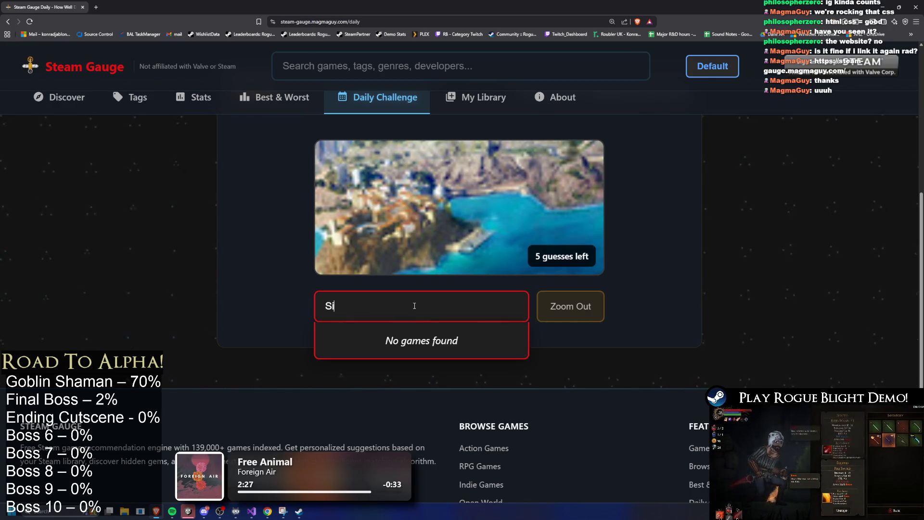
left_click(758, 219)
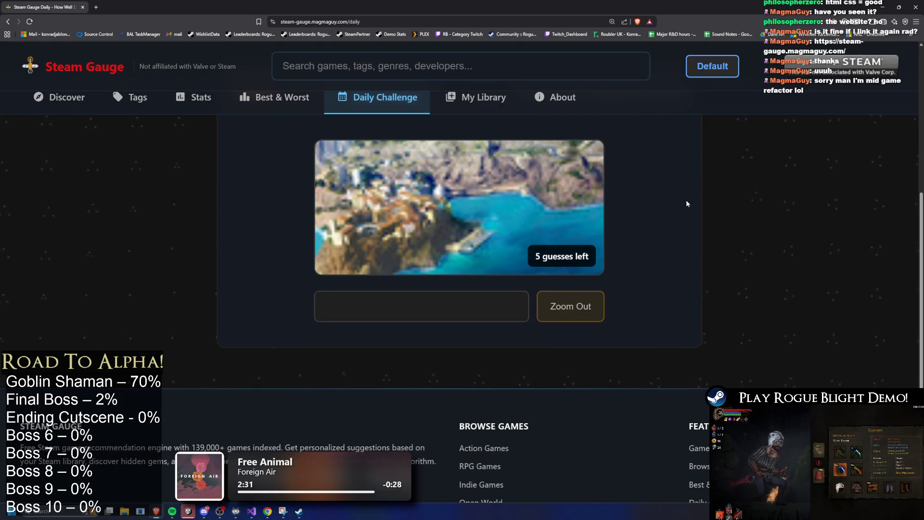
left_click(584, 319)
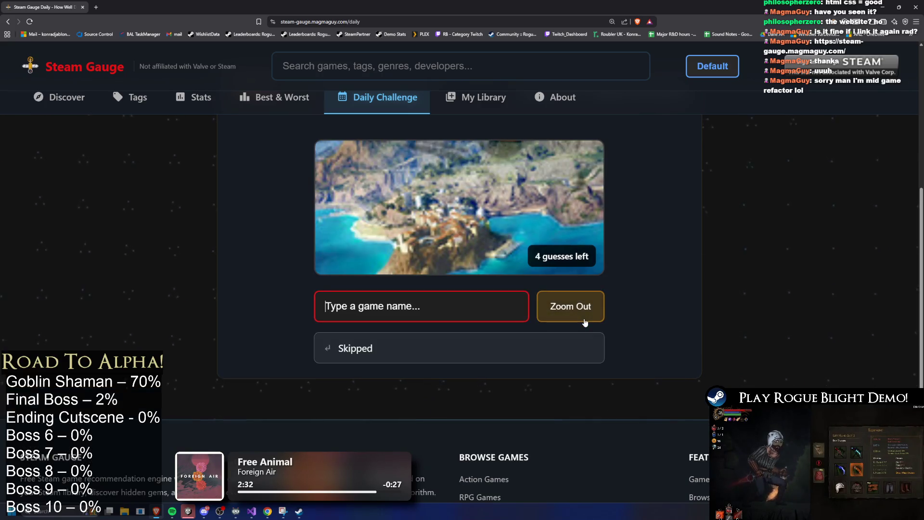
Step: Use up the remaining guesses on the first puzzle, revealing Just Cause 3
left_click(586, 317)
left_click(586, 317)
left_click(586, 317)
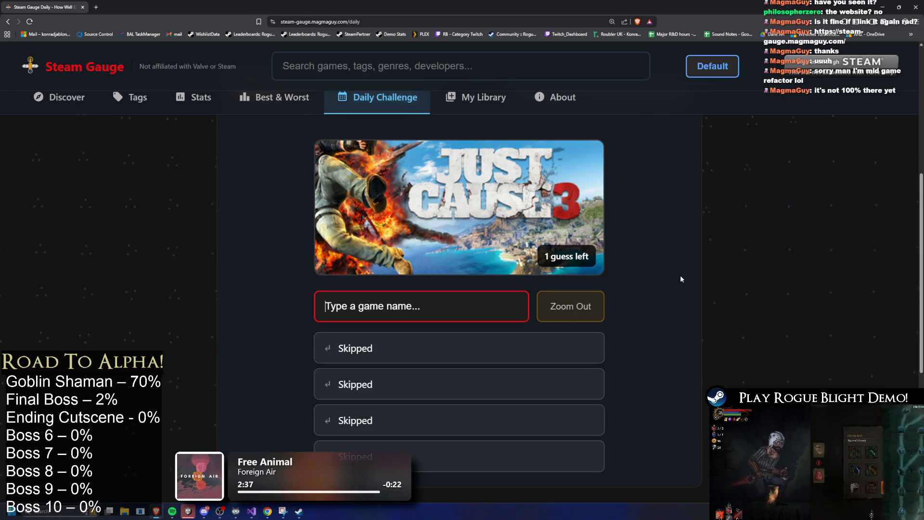
left_click(580, 315)
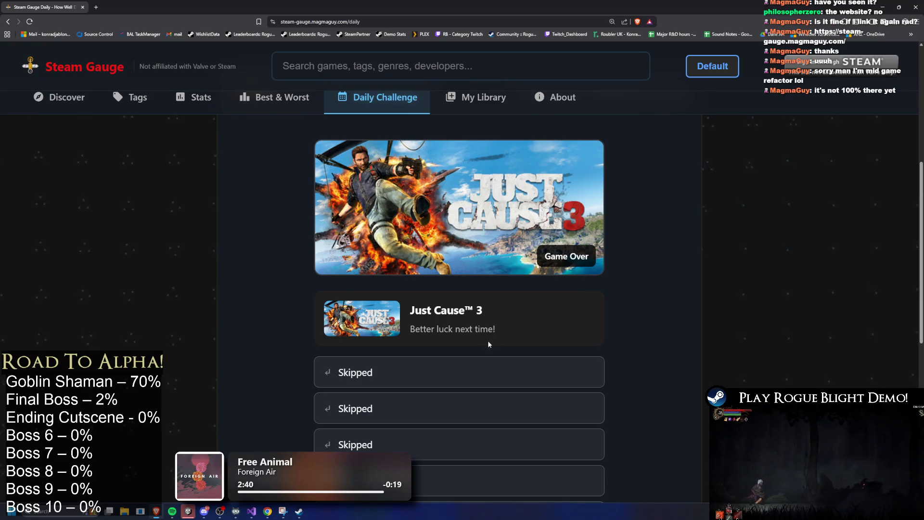
scroll(510, 293, "down", 8)
Step: Load the next puzzle and skip all its guesses, revealing Battlefield 2042
left_click(465, 202)
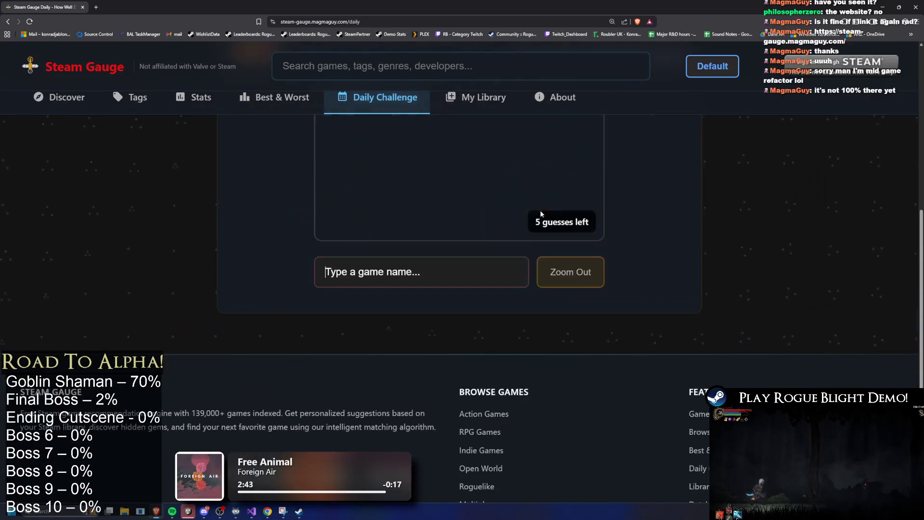
left_click(576, 316)
left_click(577, 314)
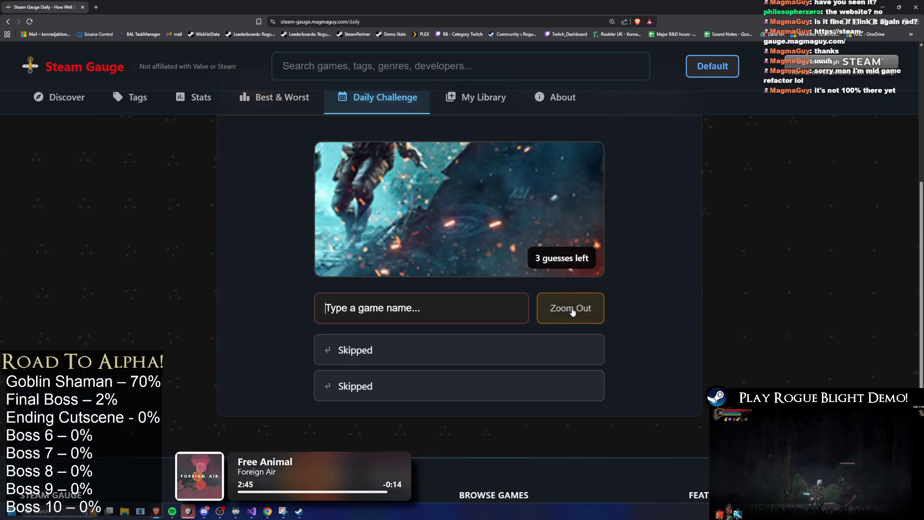
left_click(578, 311)
left_click(580, 308)
left_click(578, 306)
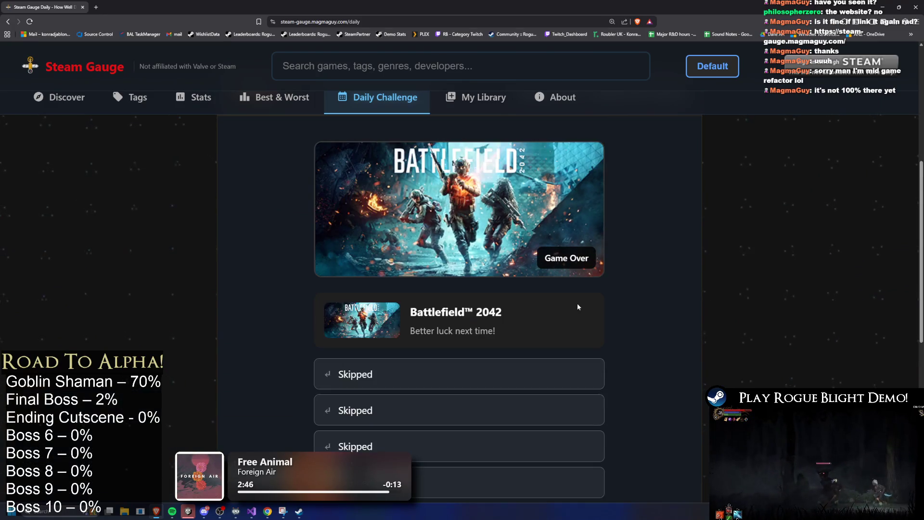
scroll(581, 306, "down", 3)
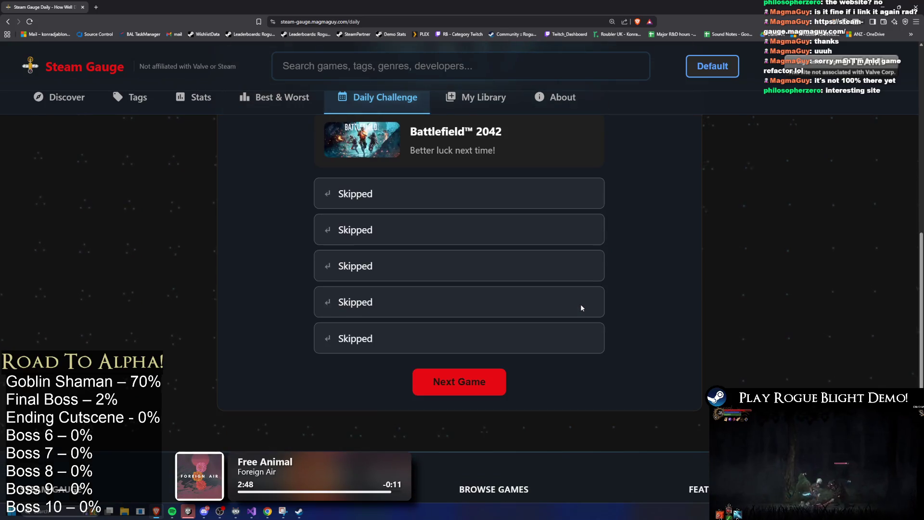
scroll(579, 306, "up", 3)
scroll(580, 306, "down", 3)
Step: Skip through the third puzzle to reveal Disco Elysium, then return to Unity
left_click(469, 381)
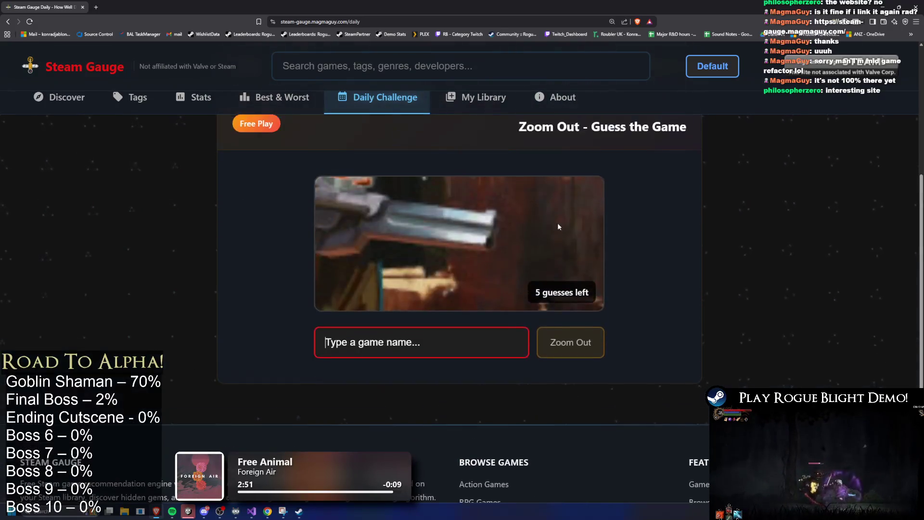
left_click(581, 343)
left_click(582, 344)
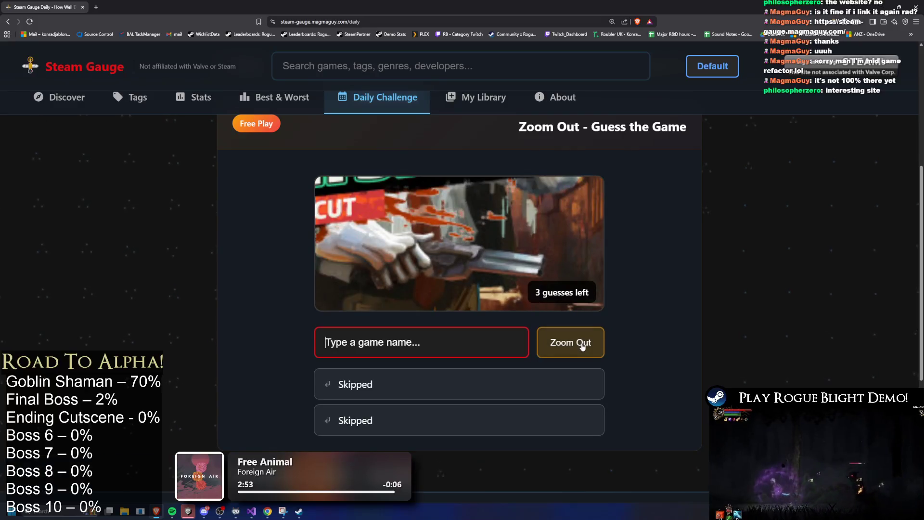
left_click(582, 344)
left_click(582, 344)
left_click(582, 344)
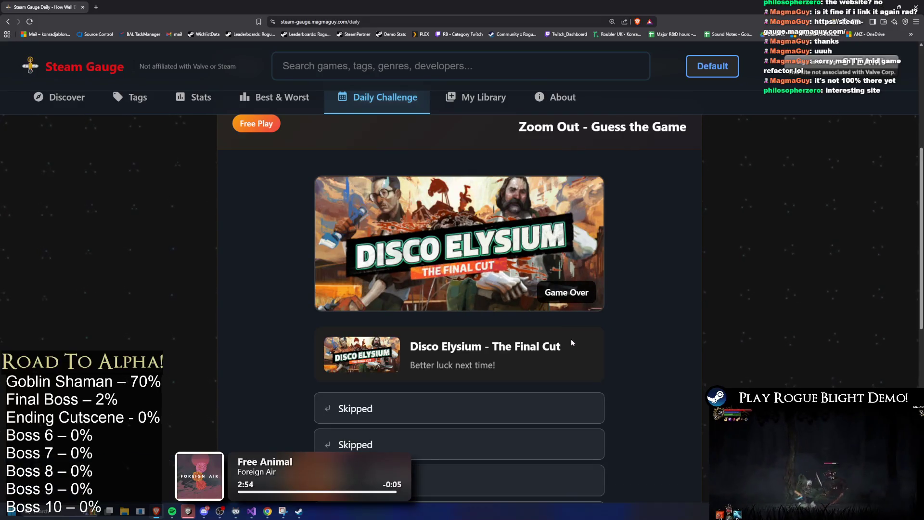
scroll(575, 313, "down", 5)
scroll(400, 231, "up", 8)
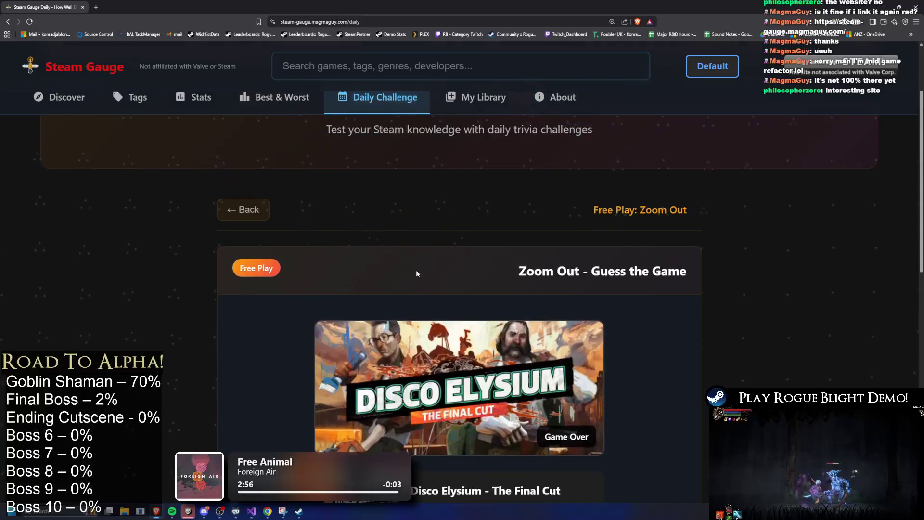
key("alt+Tab")
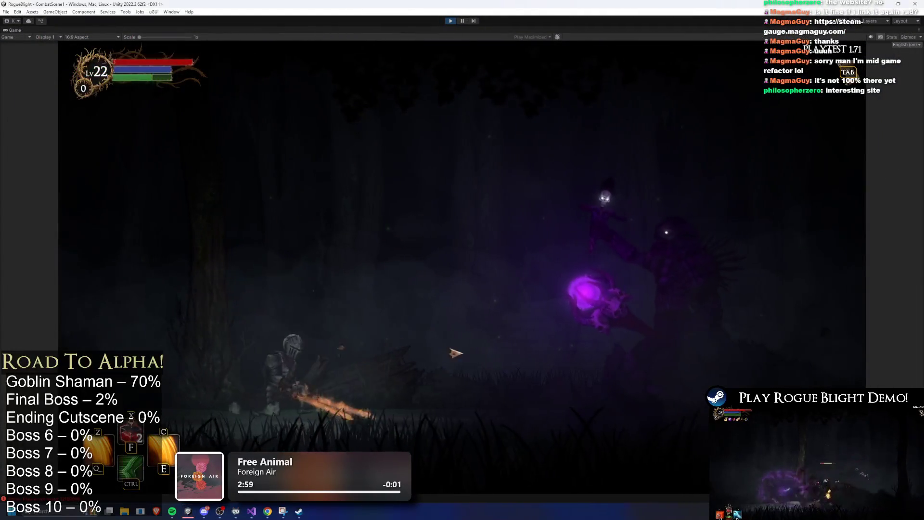
Step: Maneuver the knight around the Elder Shaman and dash in for a fiery slash
key("a")
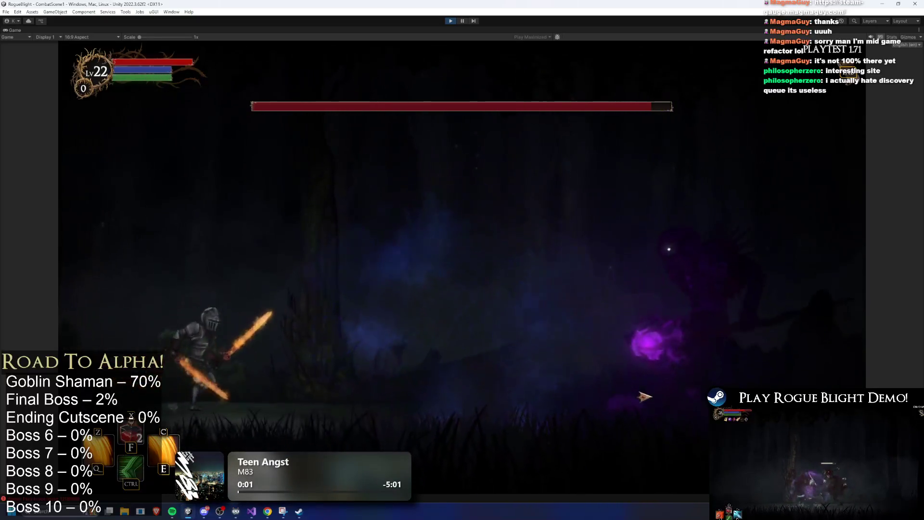
key("d")
key("a")
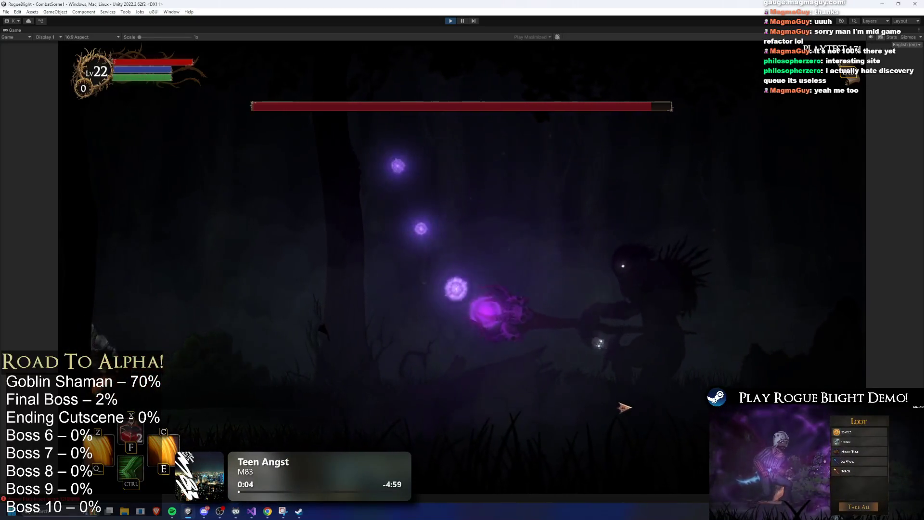
key("d")
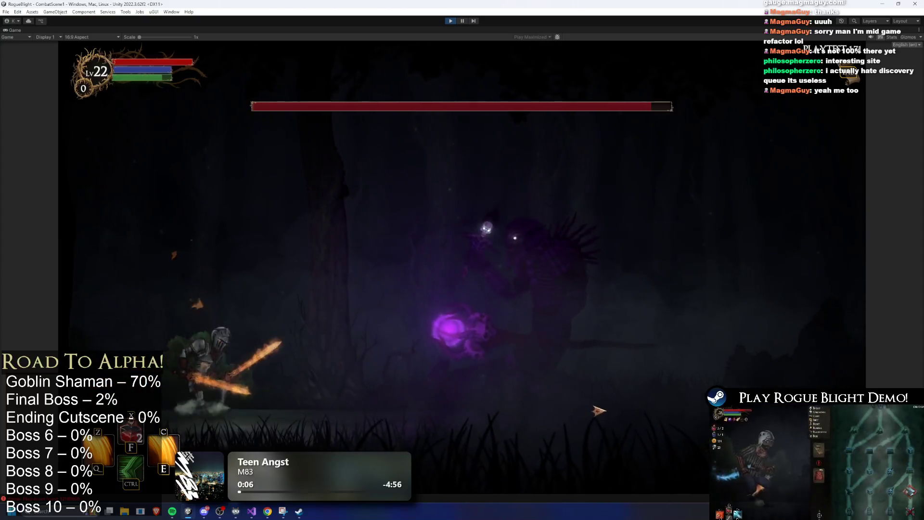
key("d")
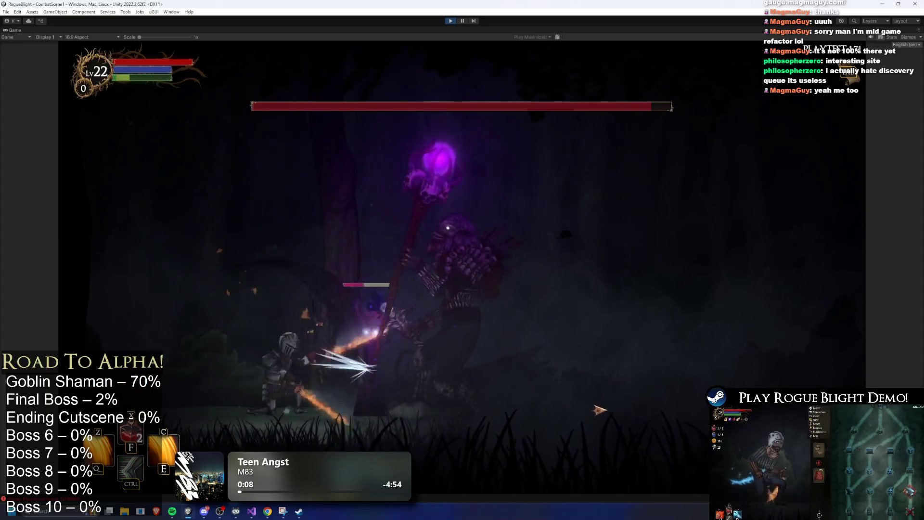
key("d")
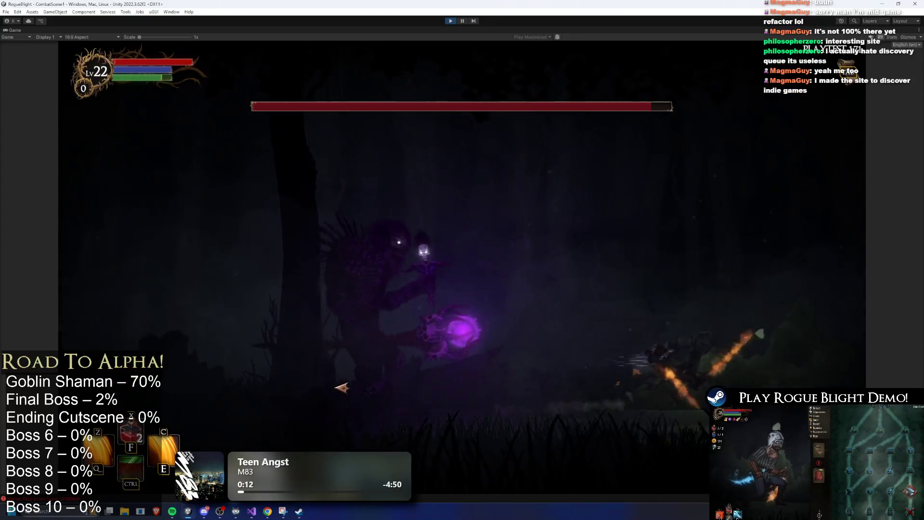
key("a")
key("ctrl")
key("z")
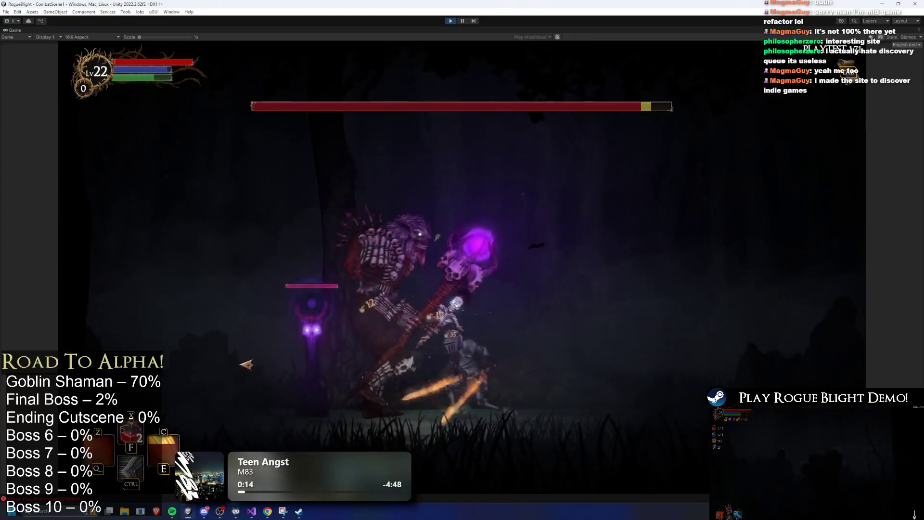
Step: Dodge the orbs, hit the boss with a fiery ring attack, and leap back in
key("d")
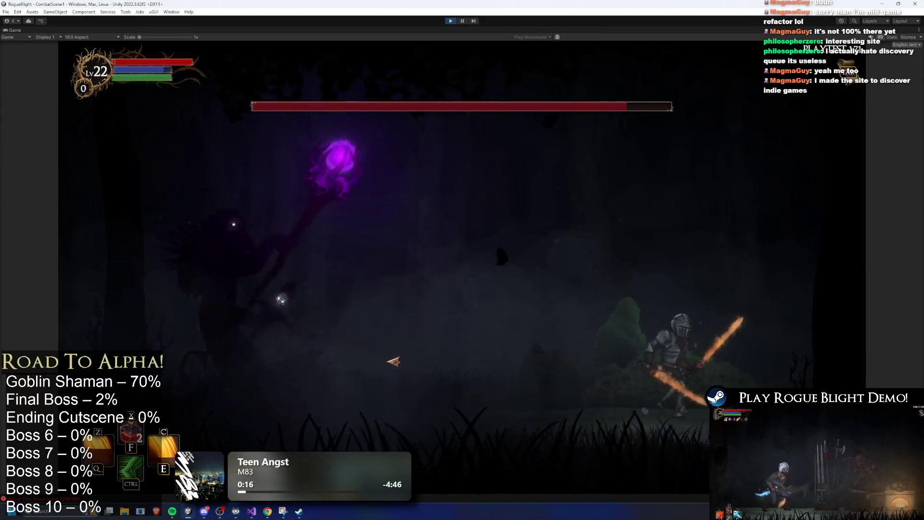
key("d")
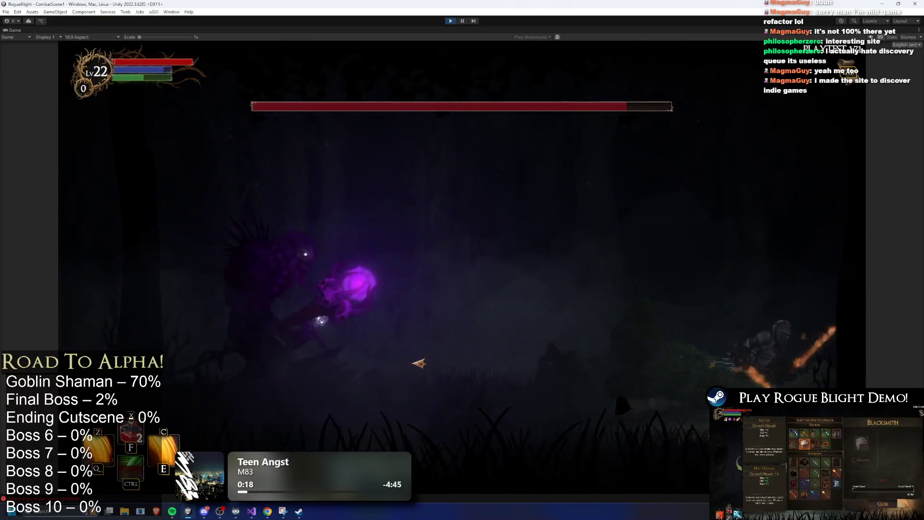
key("a")
key("ctrl")
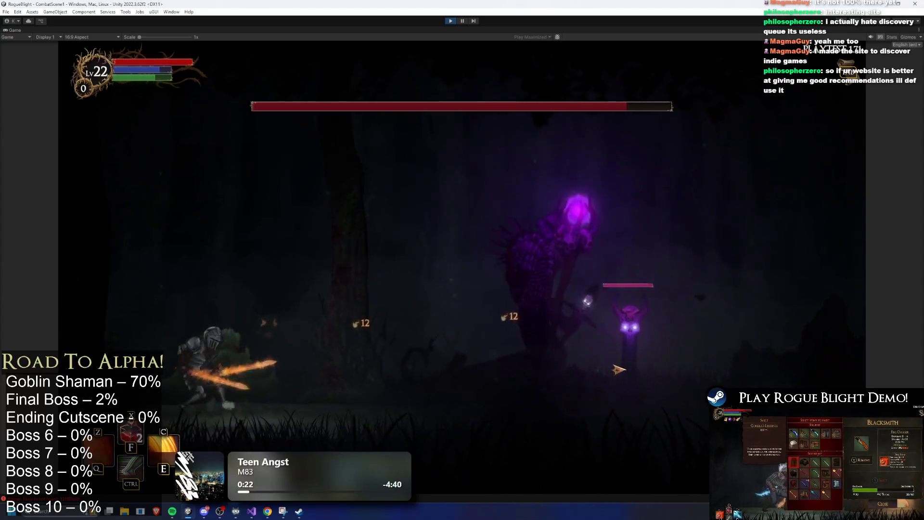
key("z")
key("ctrl")
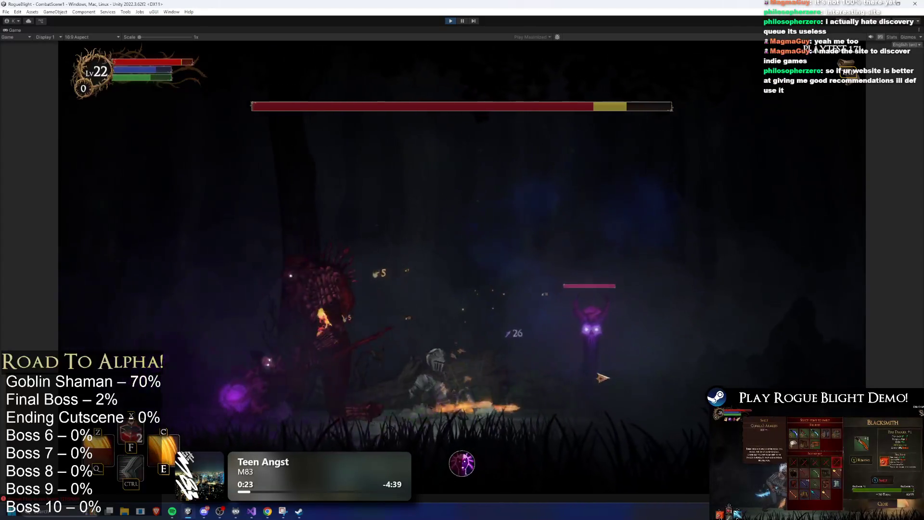
key("space")
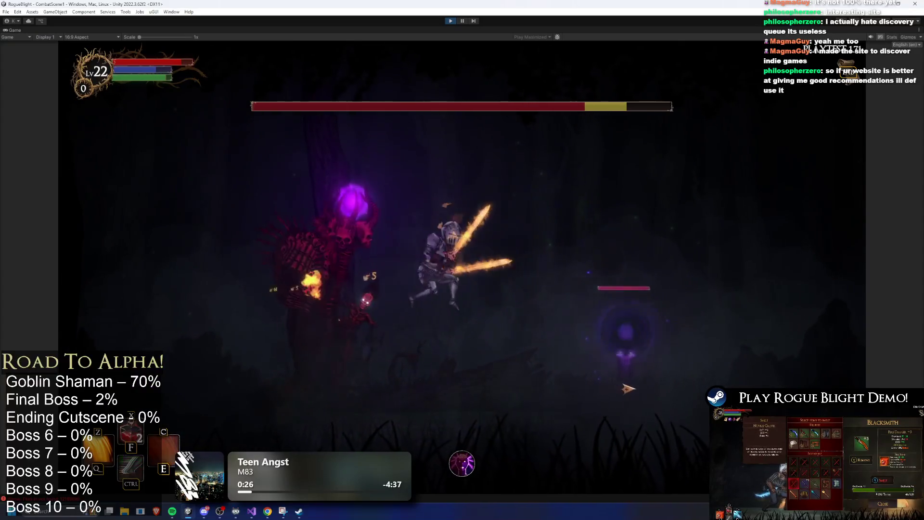
Step: Slash the boss repeatedly with the flaming sword while repositioning left and right
key("Left")
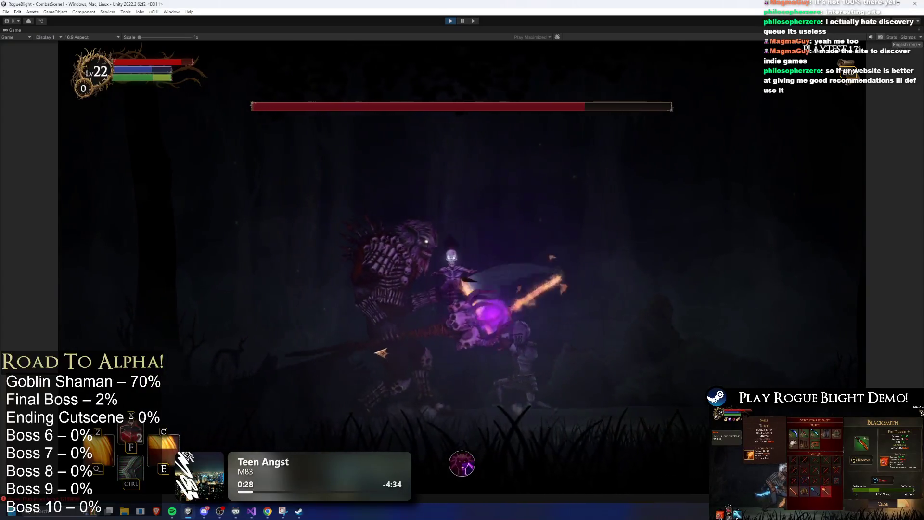
left_click(381, 353)
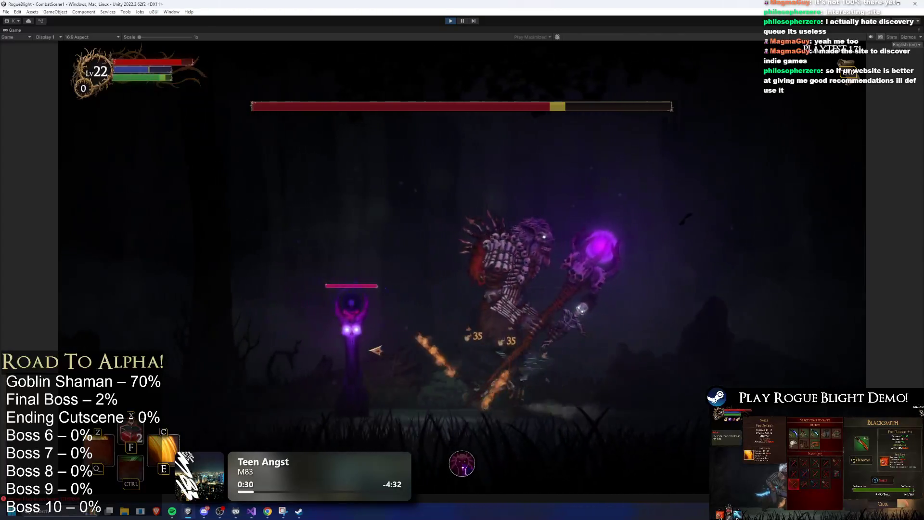
key("Left")
left_click(516, 345)
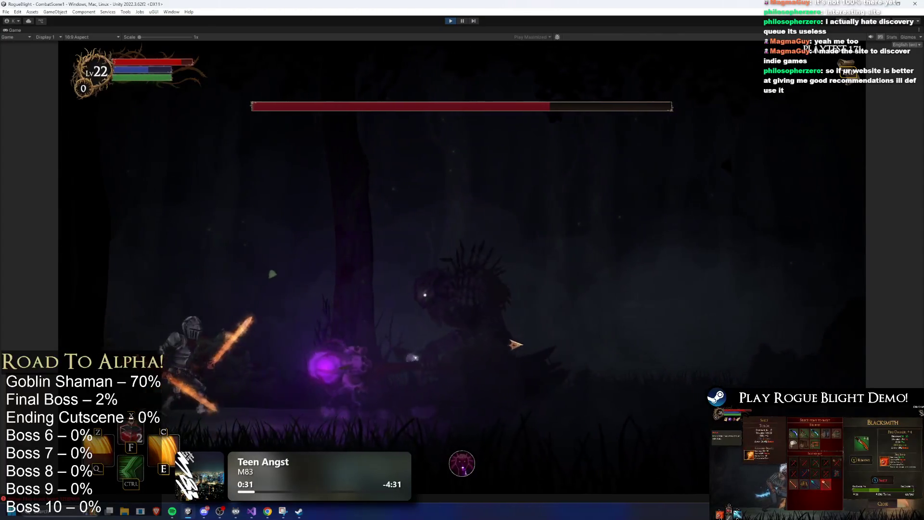
key("Right")
left_click(249, 333)
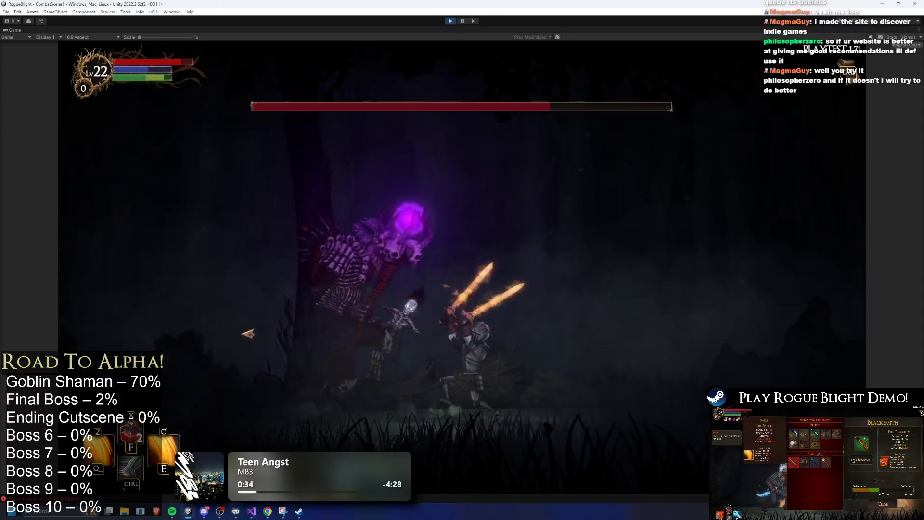
key("Right")
left_click(370, 348)
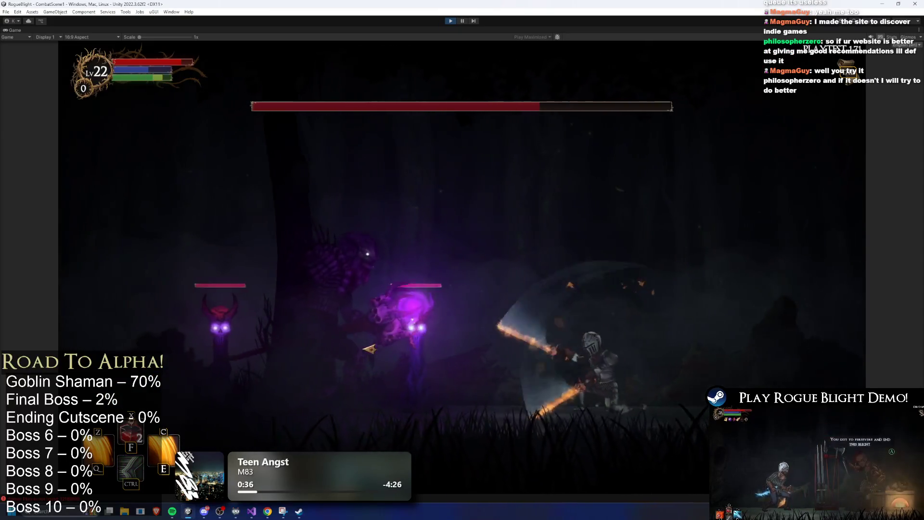
left_click(370, 349)
key("Right")
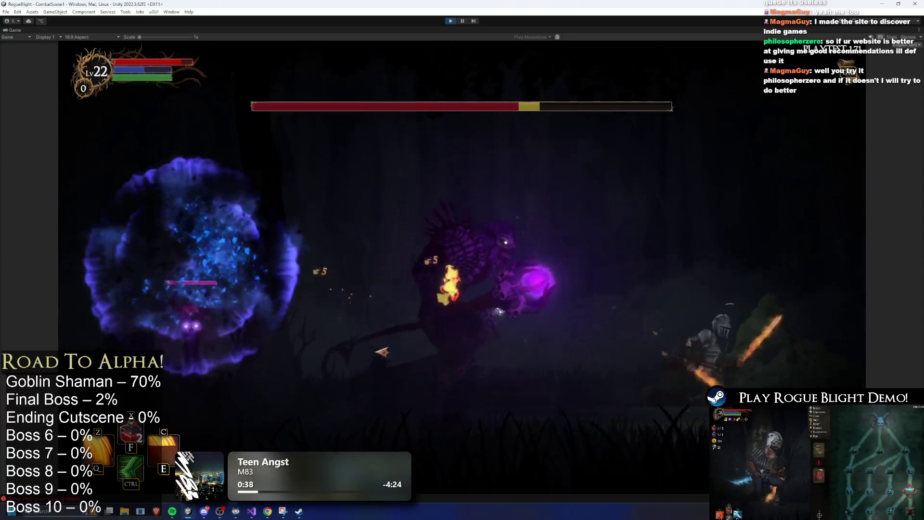
key("Left")
left_click(383, 352)
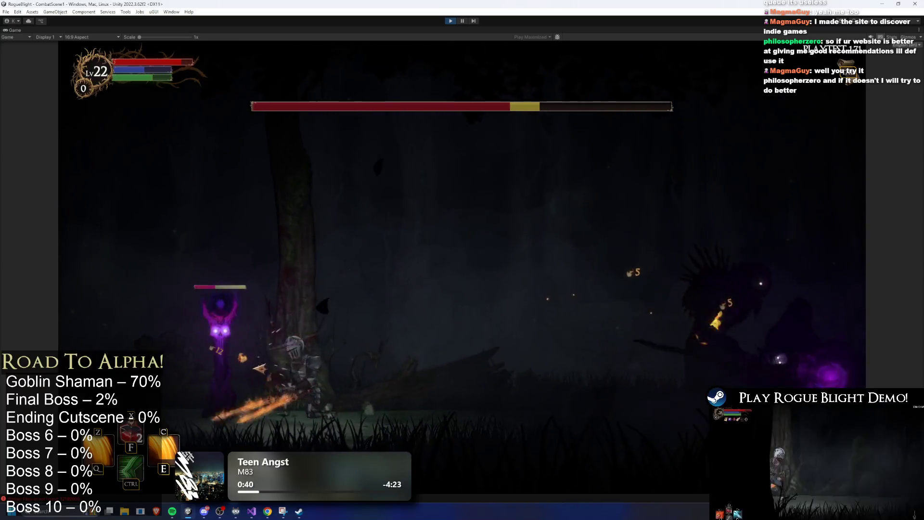
Step: Dodge the boss's attacks and orb bursts while slashing it to lower its health
key("Left")
key("space")
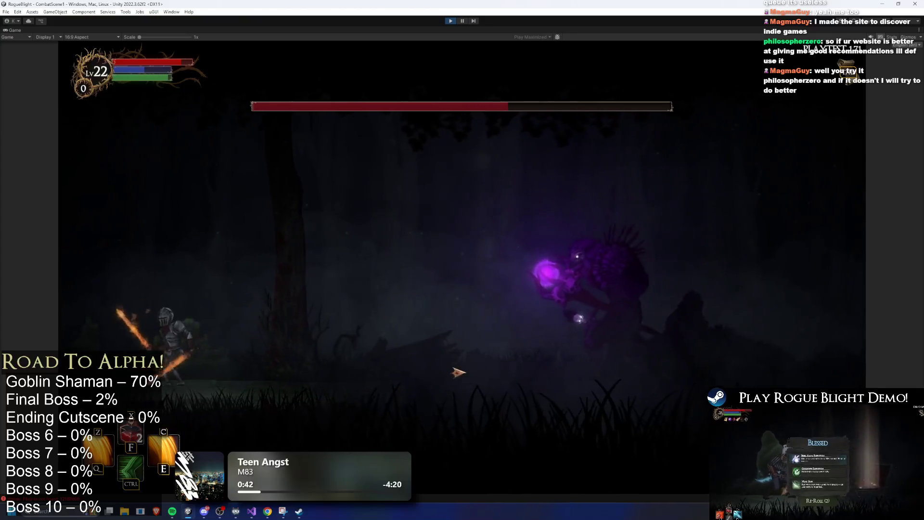
key("Right")
left_click(465, 373)
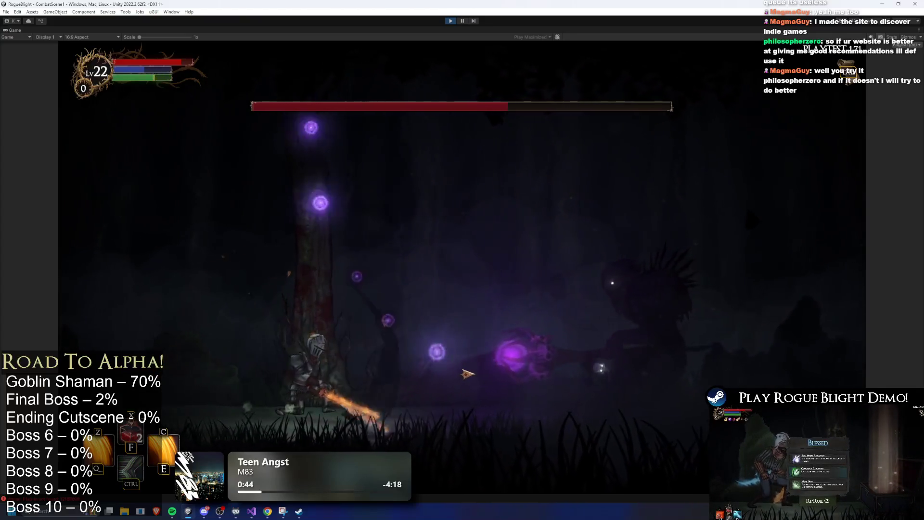
left_click(468, 373)
key("Left")
key("Right")
left_click(471, 370)
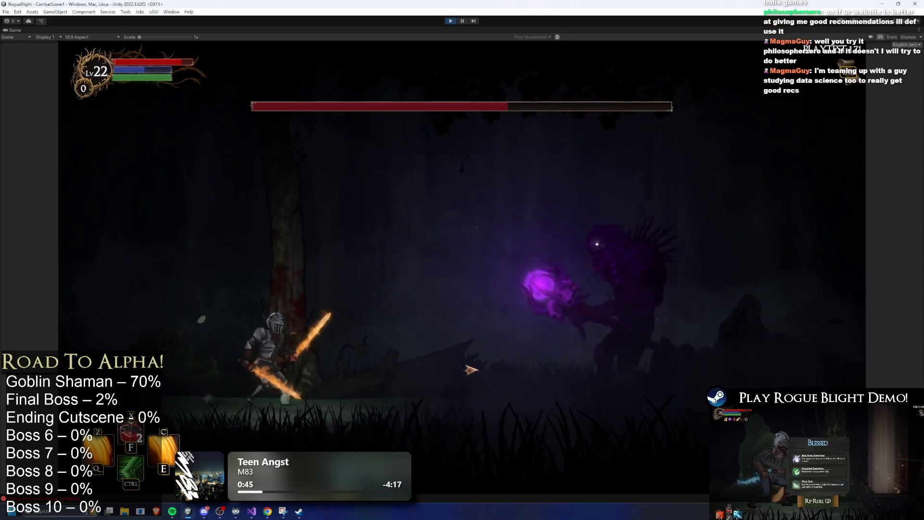
left_click(471, 370)
key("Right")
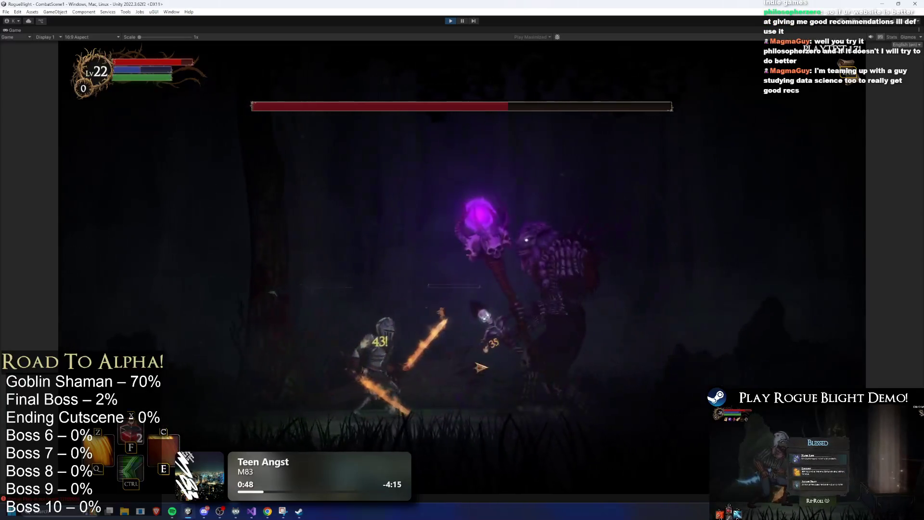
left_click(483, 368)
key("Right")
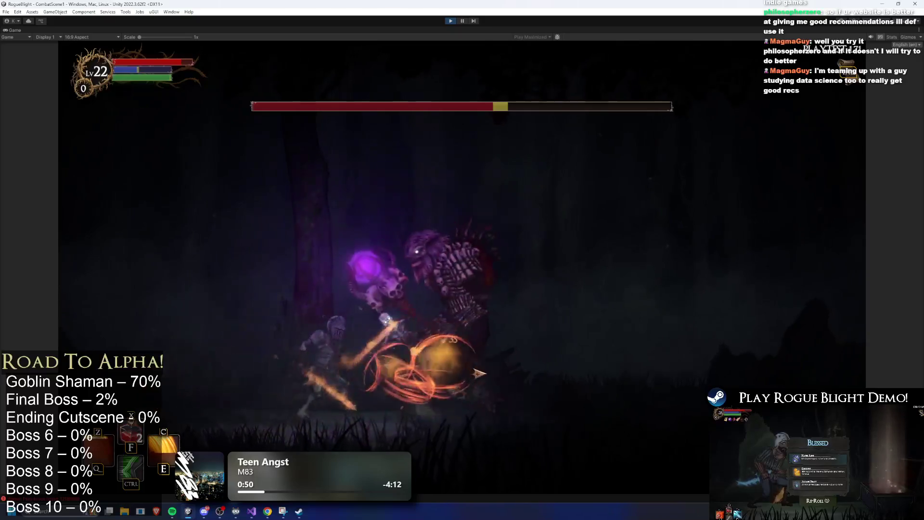
left_click(369, 353)
left_click(371, 352)
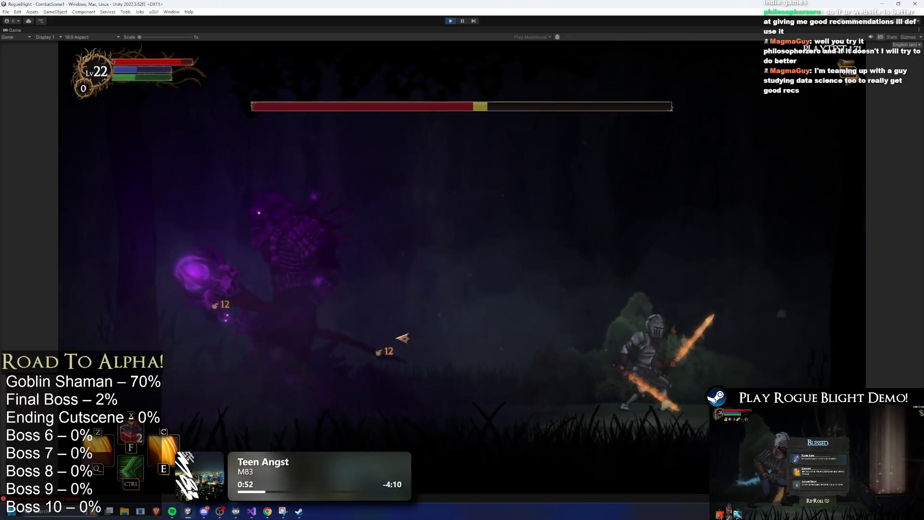
Step: Use the C special ability twice to drop the boss near 15 percent, then exit Play mode
key("c")
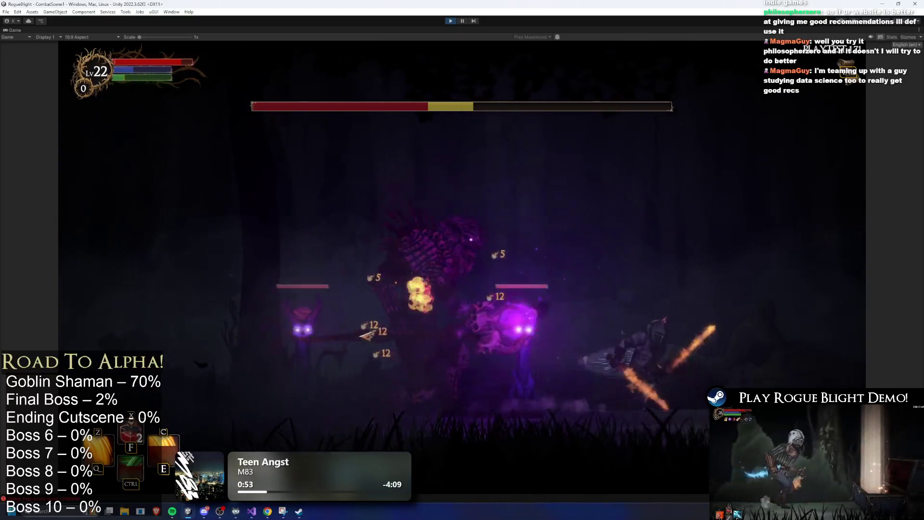
key("a")
key("a")
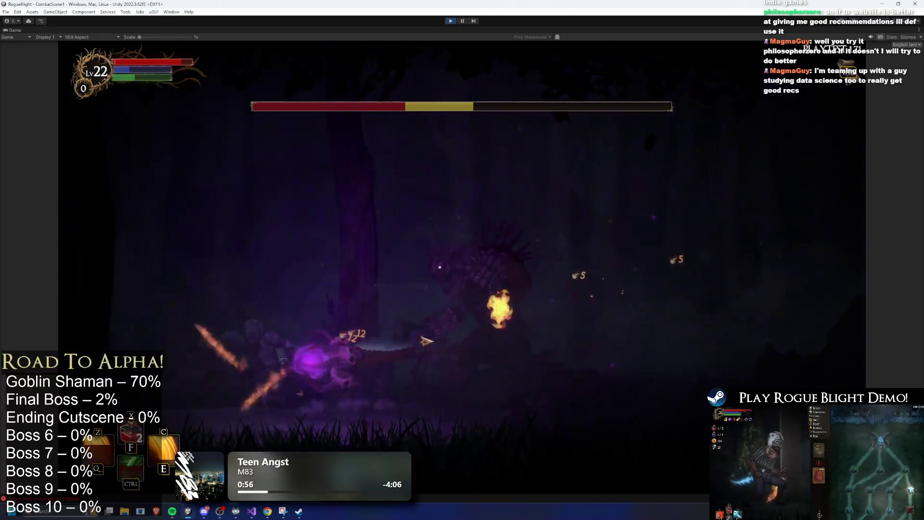
key("ctrl")
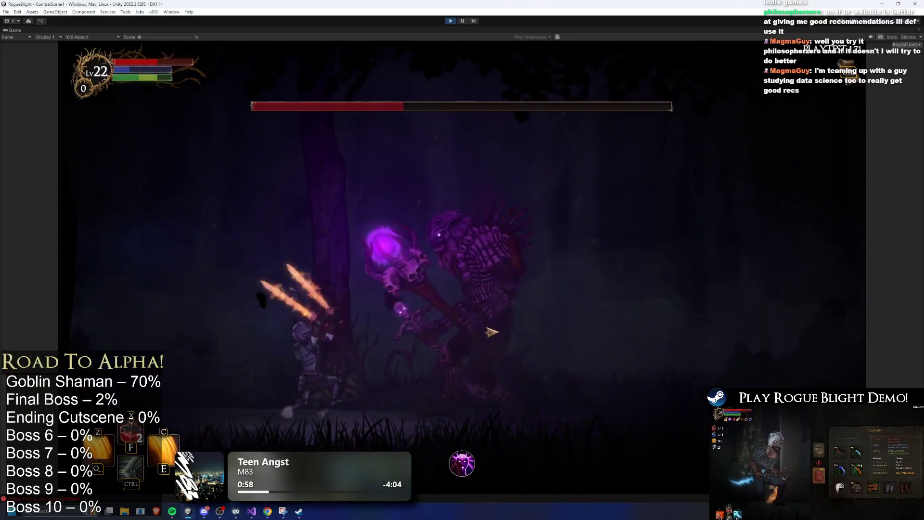
key("d")
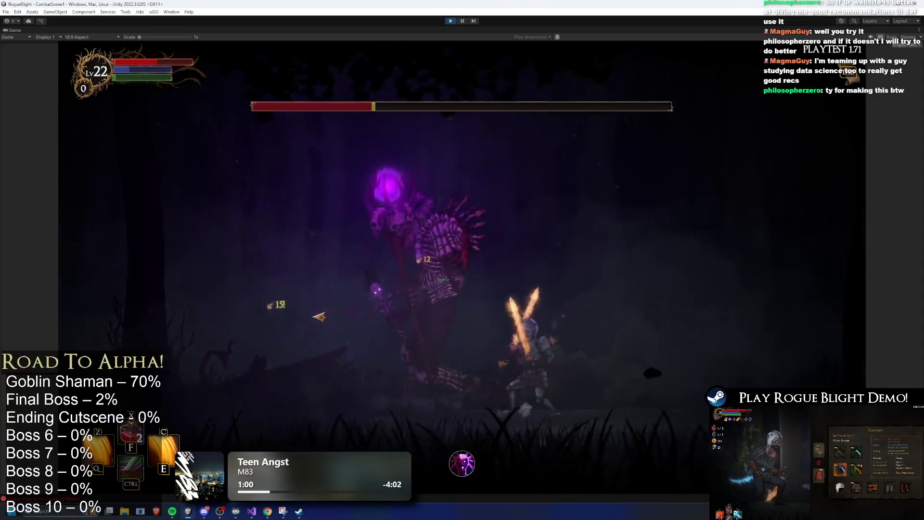
key("c")
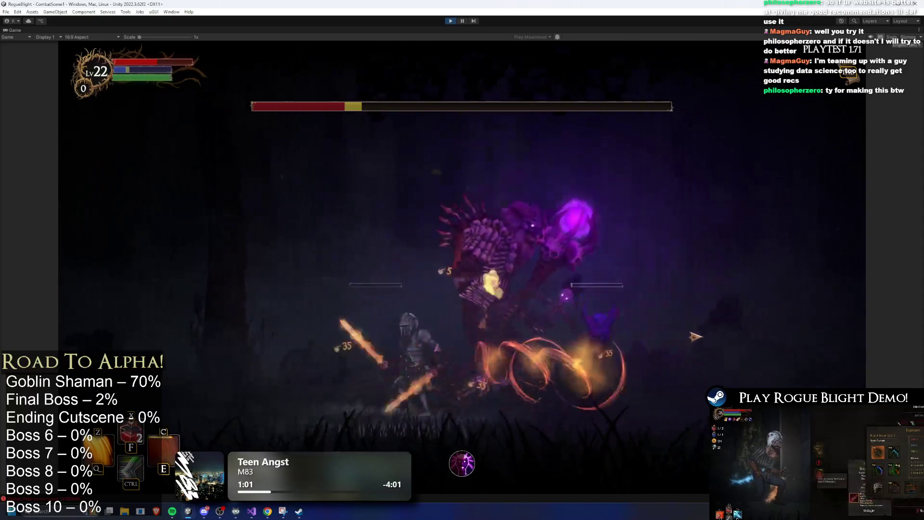
key("a")
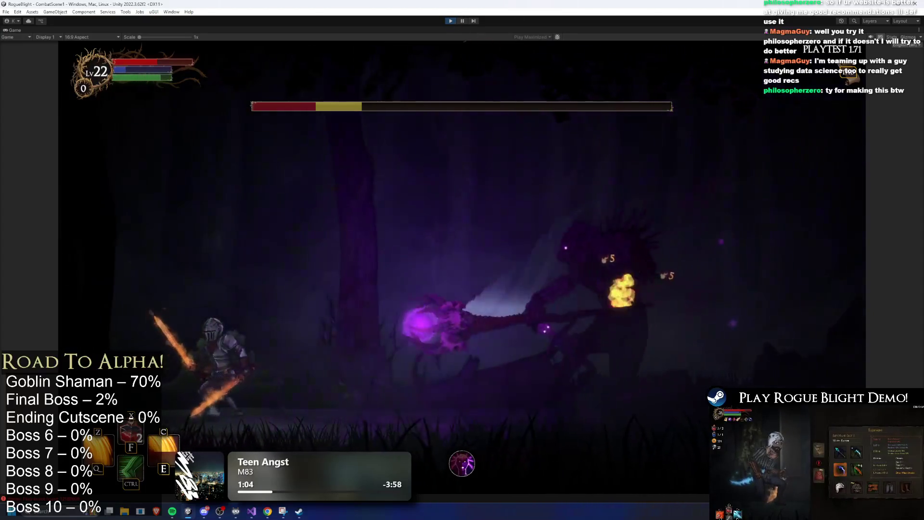
key("ctrl+p")
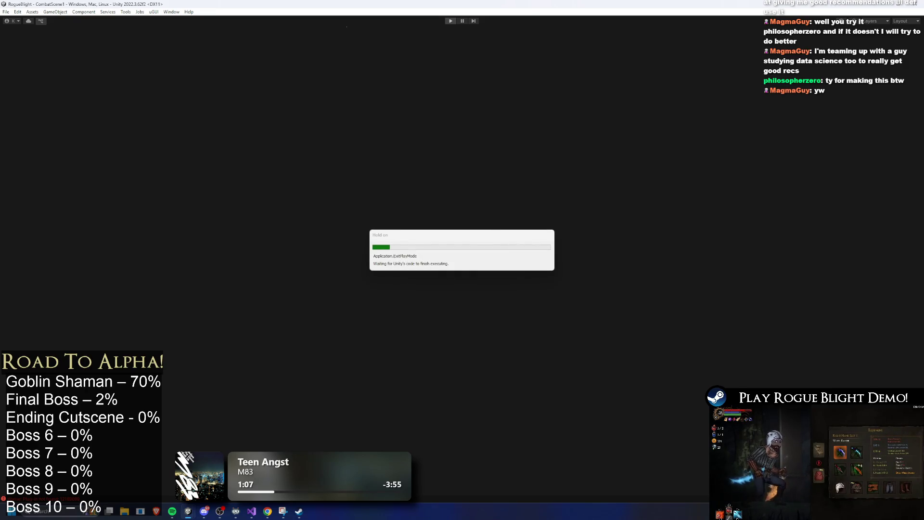
Step: Launch Chrome through Windows search by typing 'chrome'
key("super")
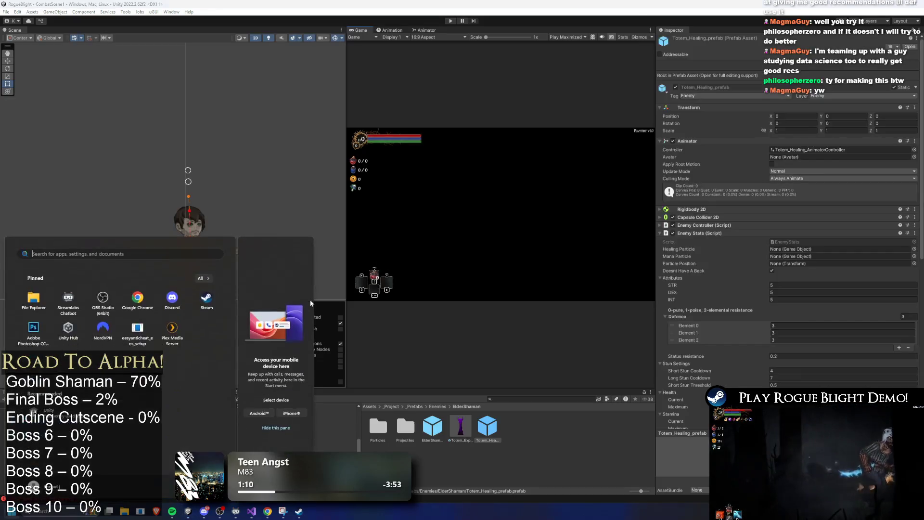
type("chrome")
key("Return")
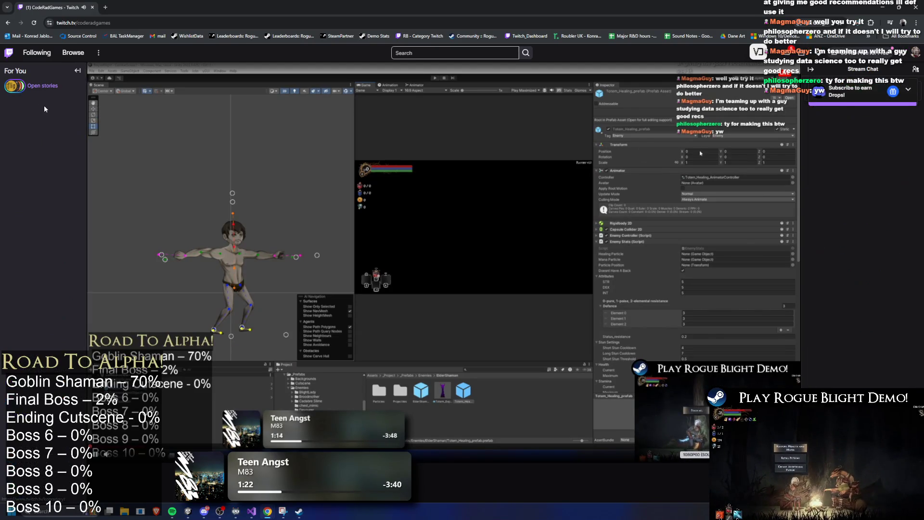
Step: Open a followed live channel in a new tab and switch to it
middle_click(54, 118)
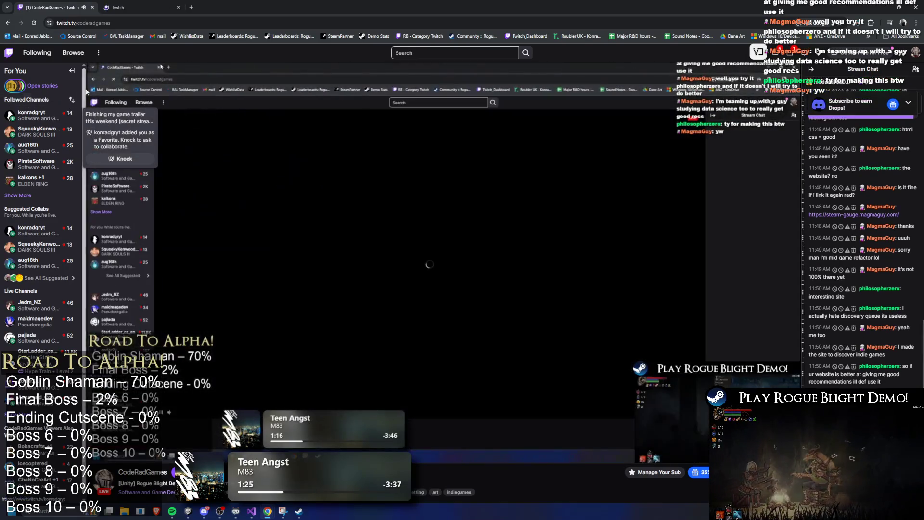
left_click(129, 10)
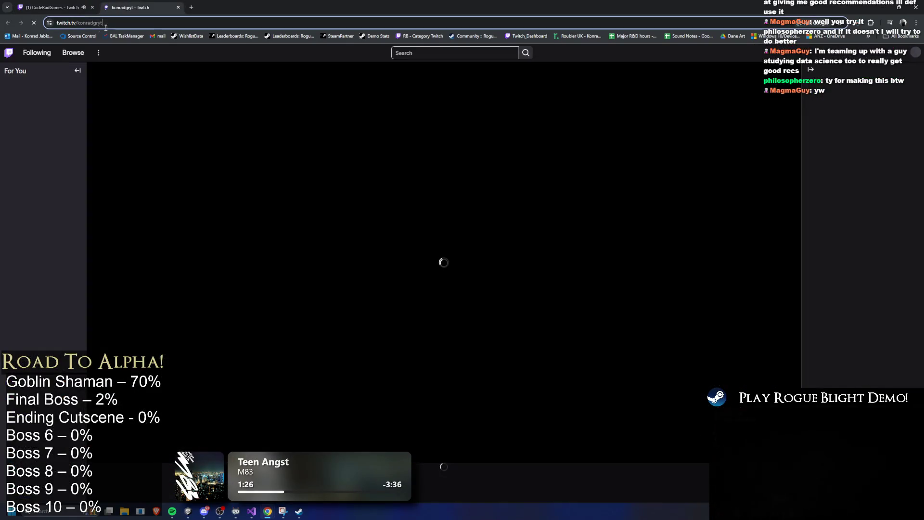